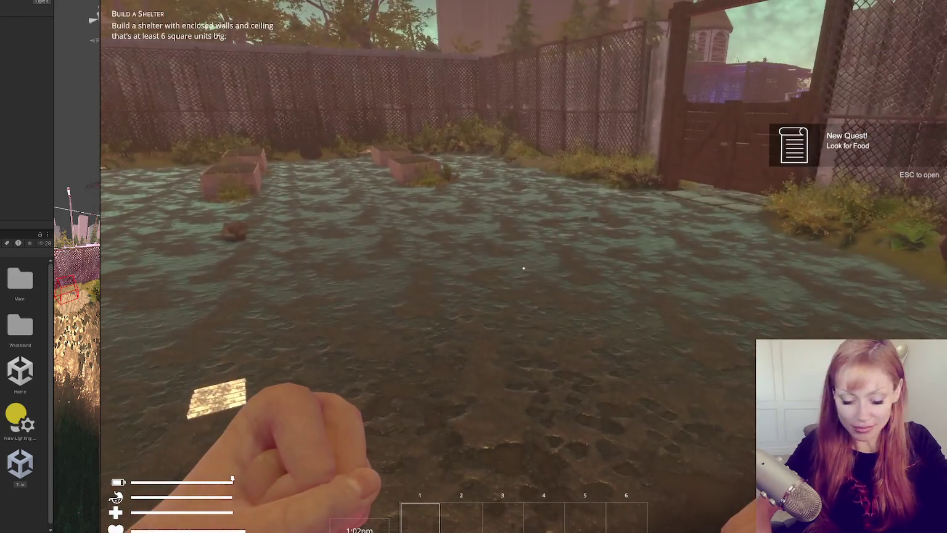
Spawn a stone axe with the console command 'stone ax', then pick it up with E
key("Escape")
key("grave")
type("stone ax")
key("Return")
key("Escape")
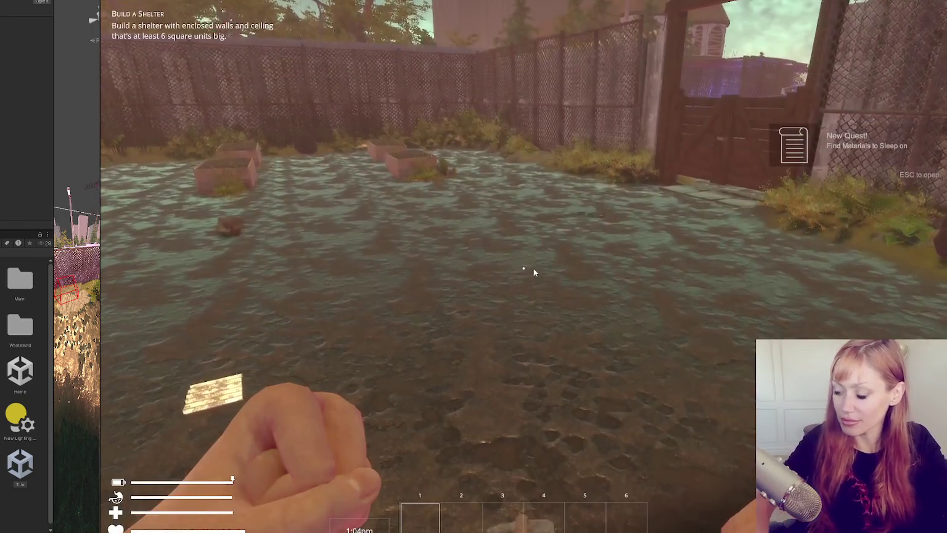
key("e")
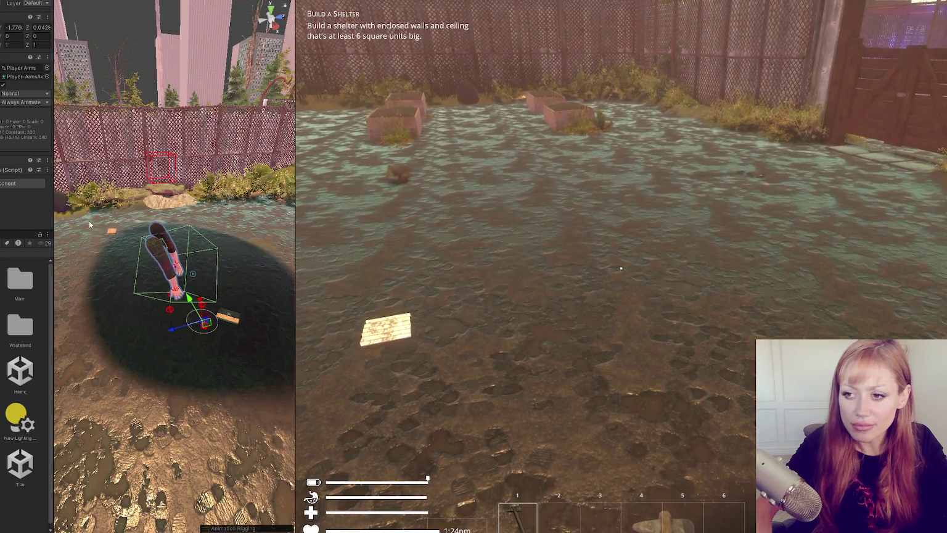
Attack nine times in the Game view to test the swing, which only throws punches
left_click(621, 268)
left_click(621, 268)
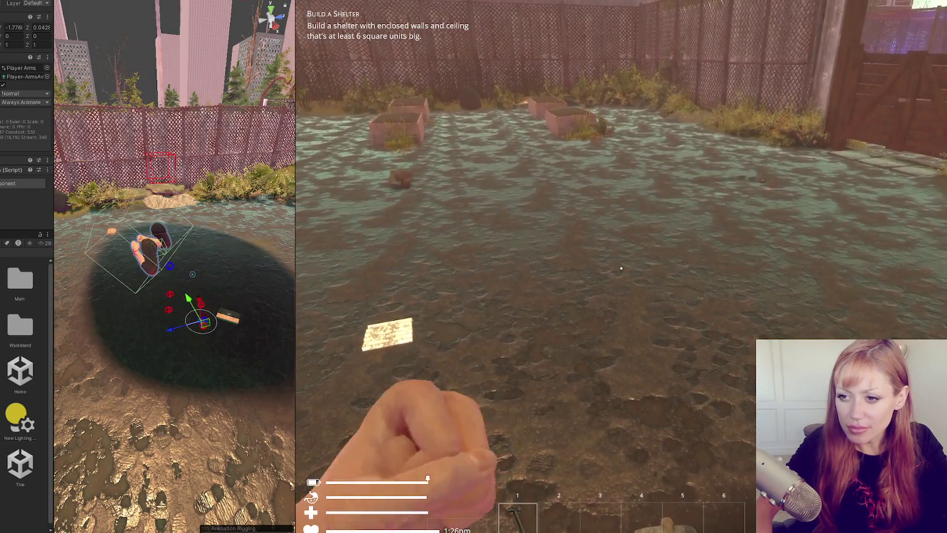
left_click(620, 268)
left_click(621, 268)
left_click(621, 268)
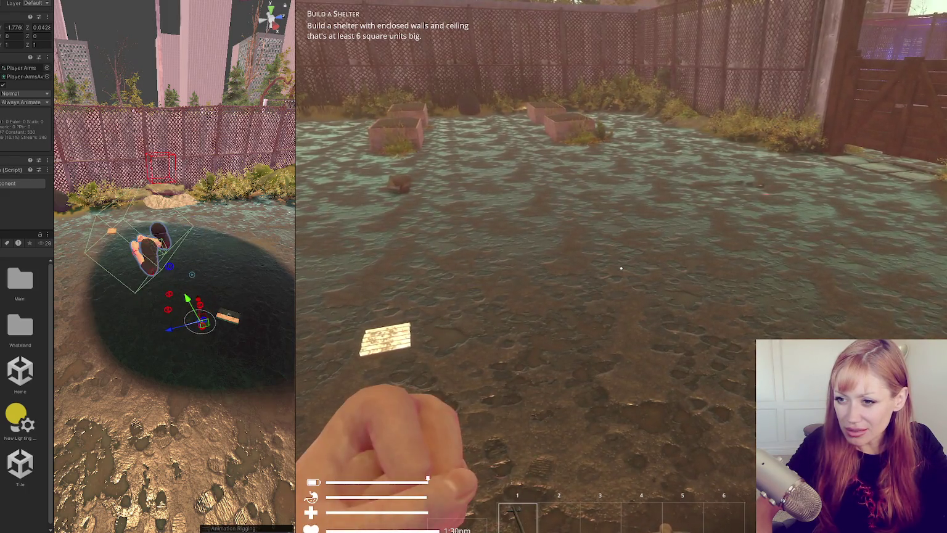
left_click(621, 268)
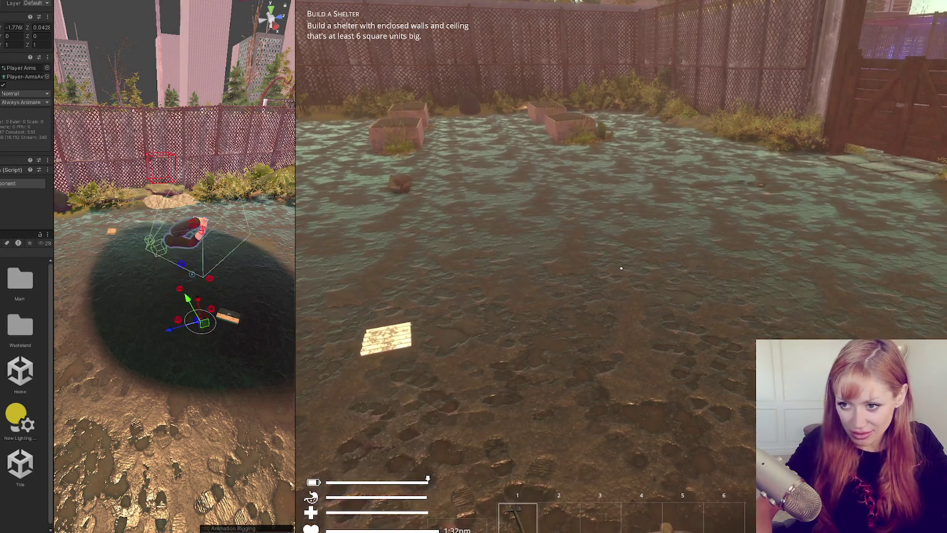
left_click(621, 268)
left_click(621, 268)
left_click(621, 268)
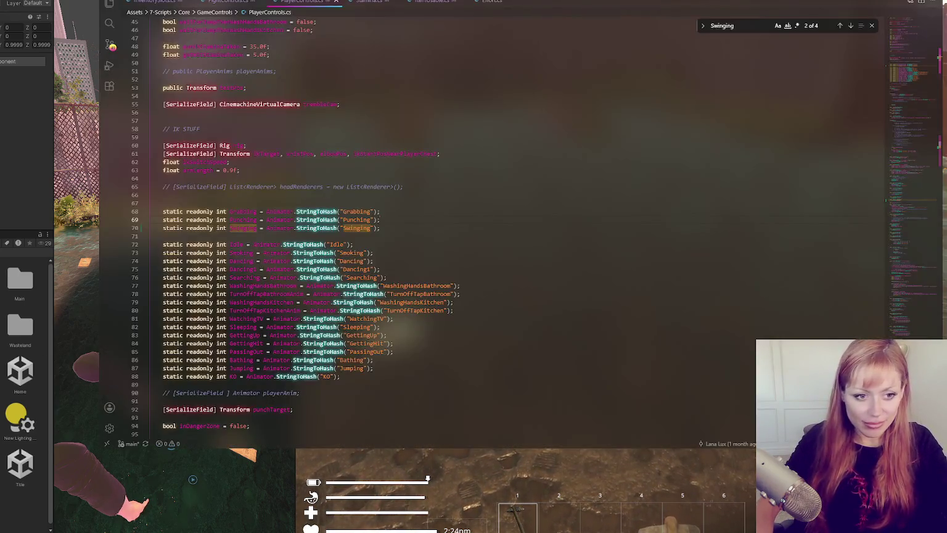
Jump to the next Swinging match at StartSwinging and scroll down through that code
left_click(333, 318)
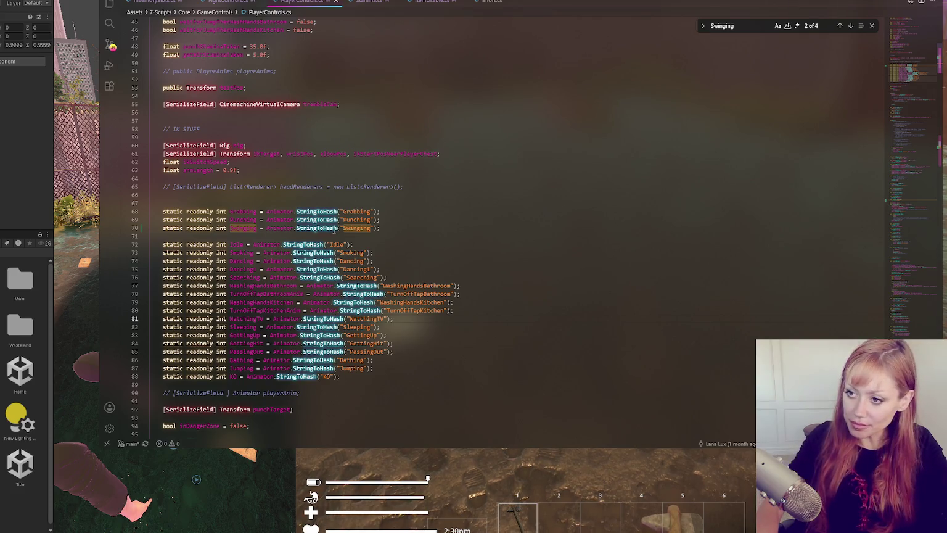
left_click(335, 228)
scroll(569, 122, "down", 4)
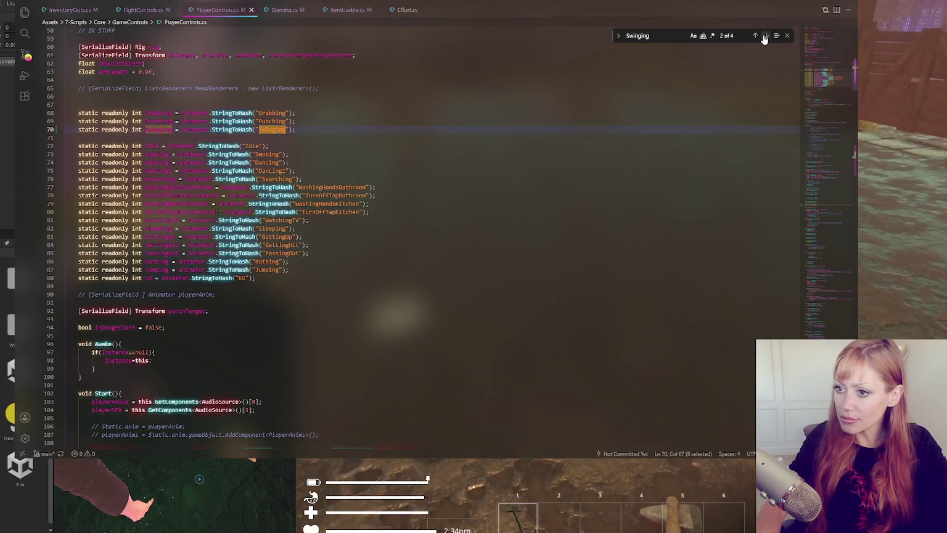
left_click(766, 35)
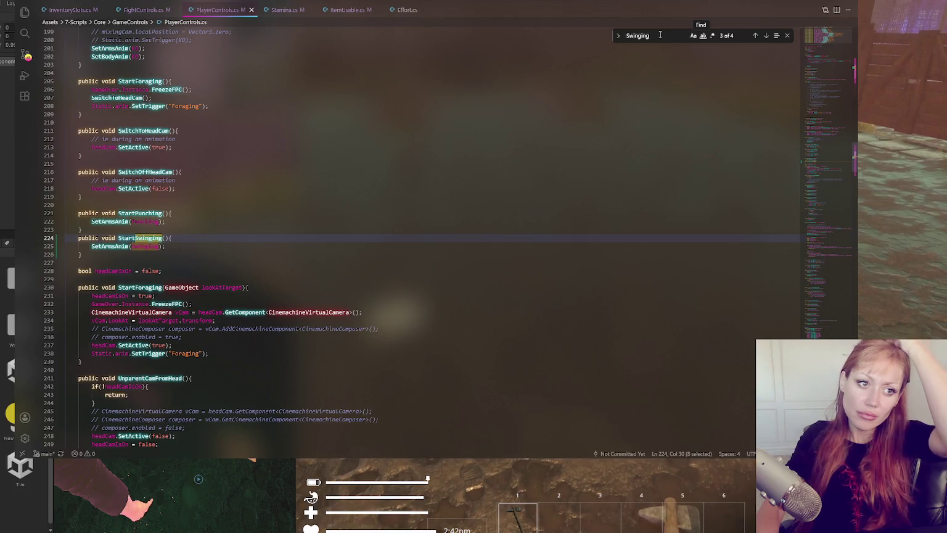
scroll(321, 219, "down", 2)
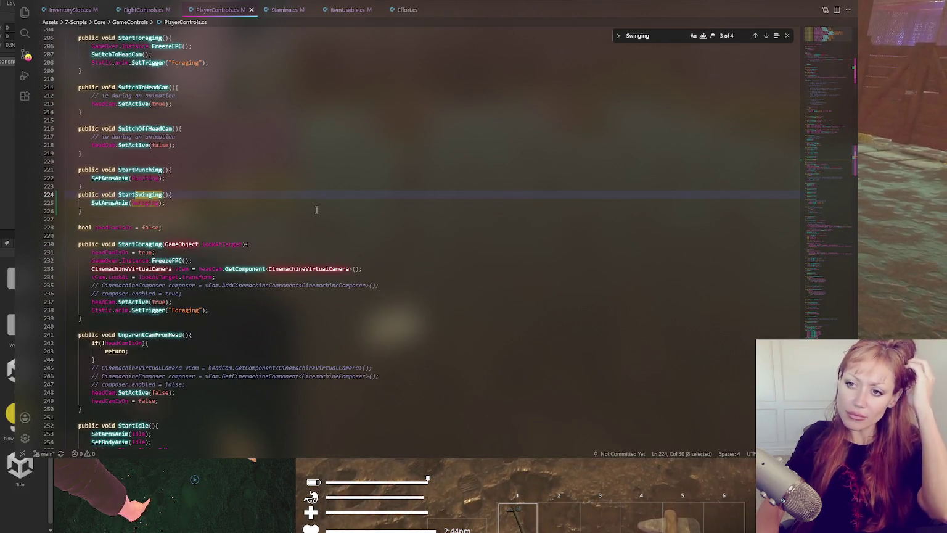
scroll(316, 210, "down", 3)
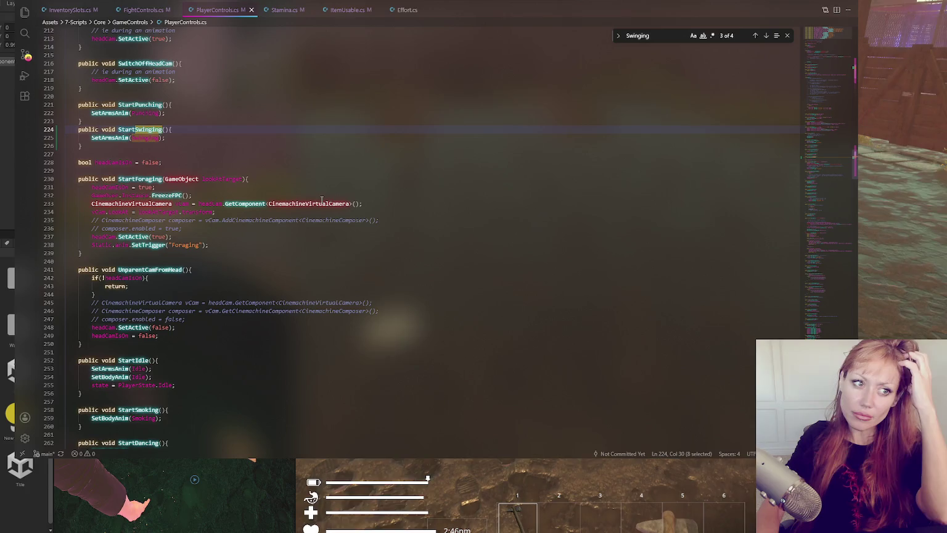
scroll(318, 196, "down", 5)
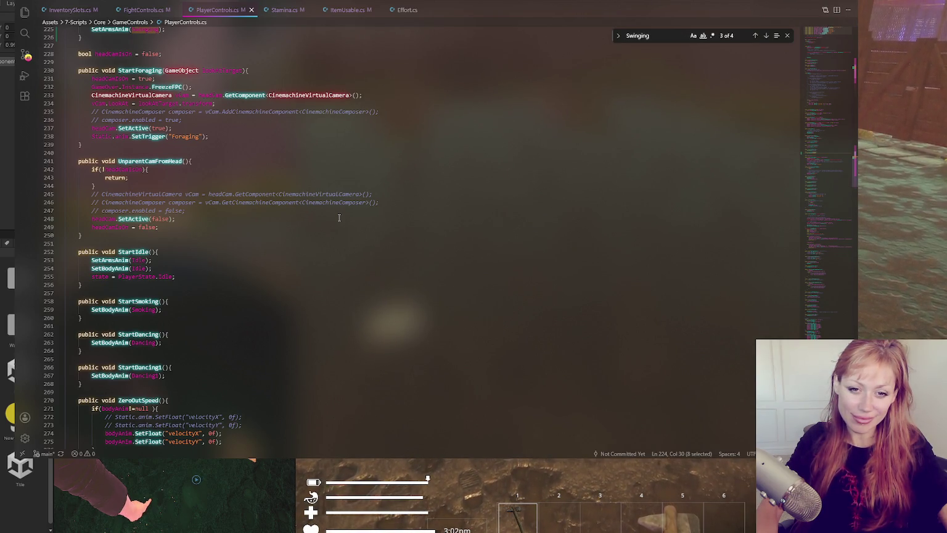
Browse the grabbing coroutine around lines 248–256 of PlayerControls.cs
left_click(339, 218)
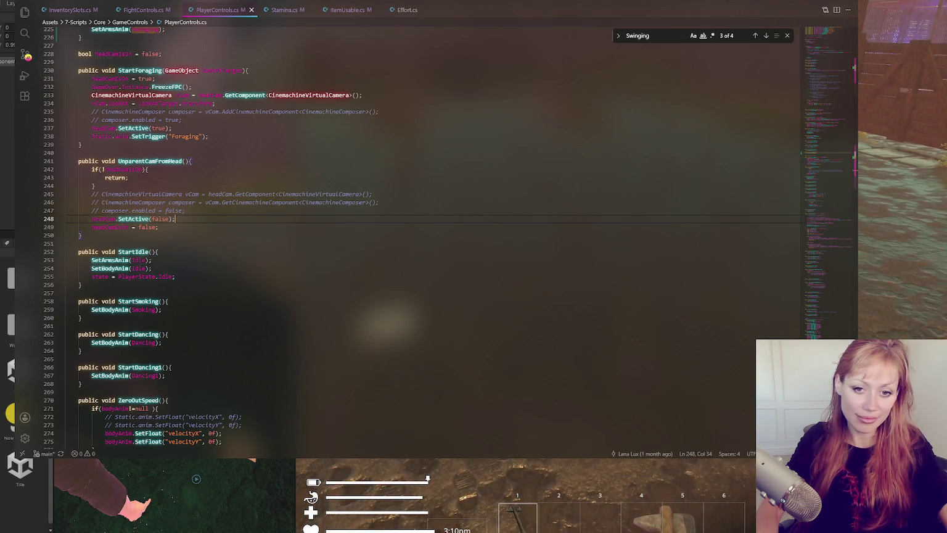
left_click(196, 284)
scroll(255, 256, "down", 4)
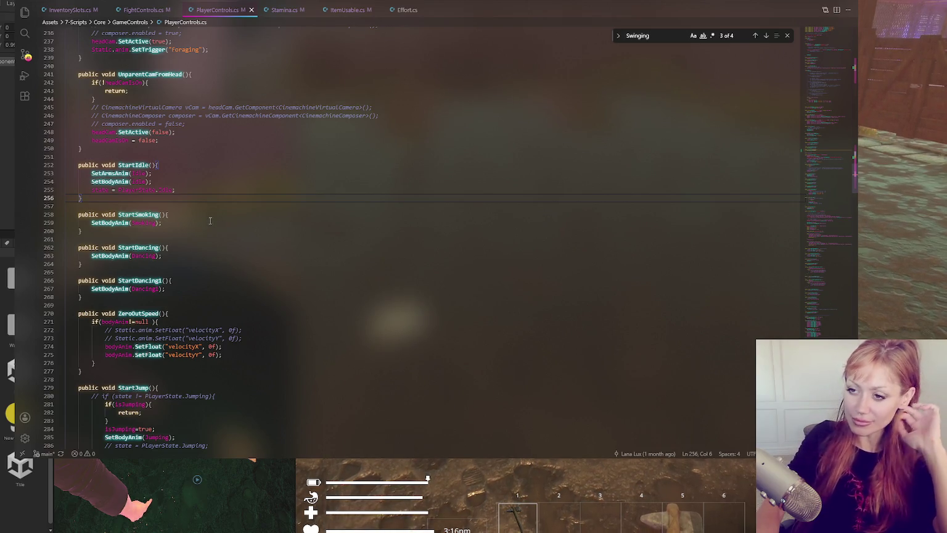
scroll(210, 218, "up", 2)
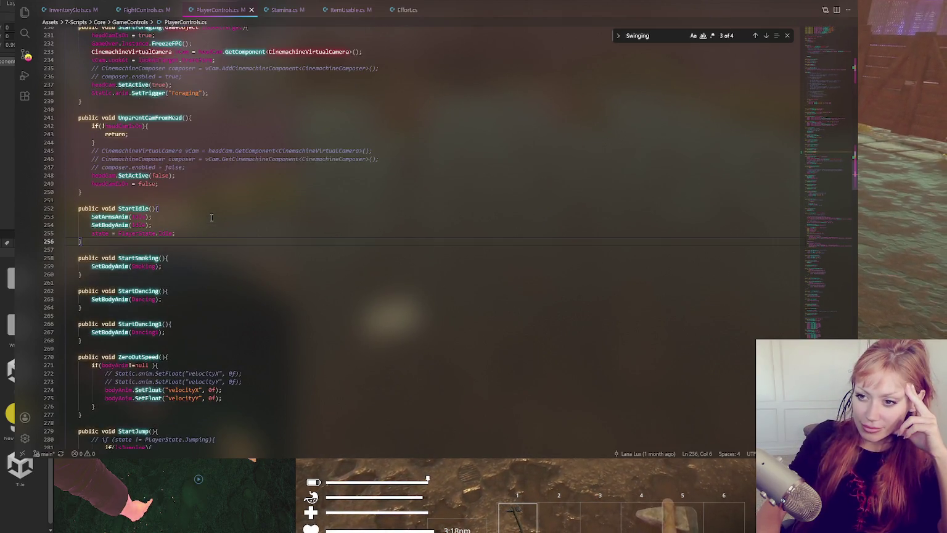
scroll(212, 217, "up", 2)
scroll(211, 217, "up", 2)
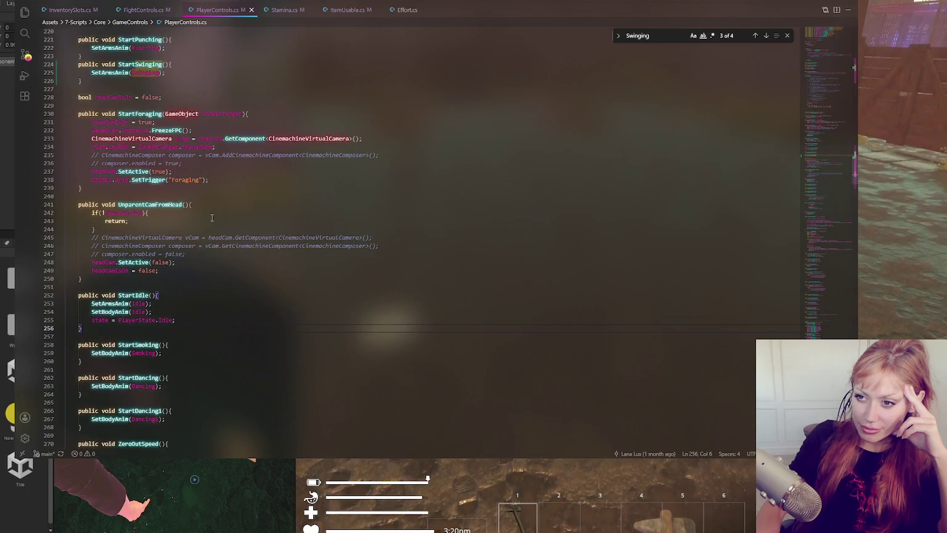
scroll(212, 217, "up", 1)
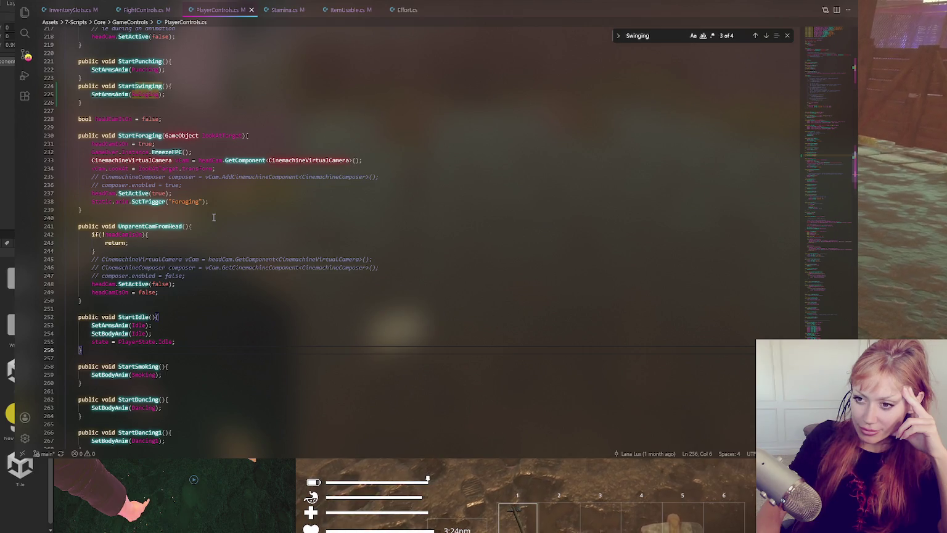
scroll(214, 217, "down", 4)
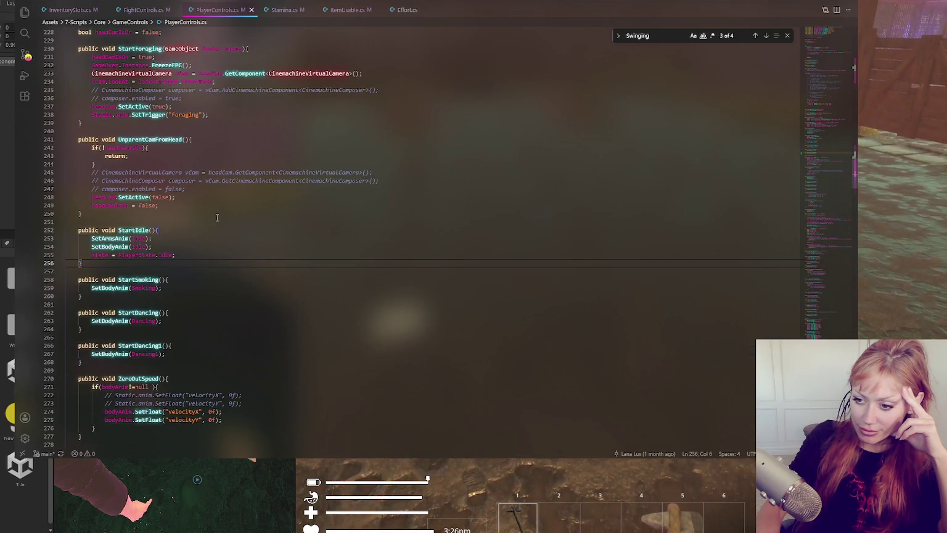
scroll(223, 217, "down", 8)
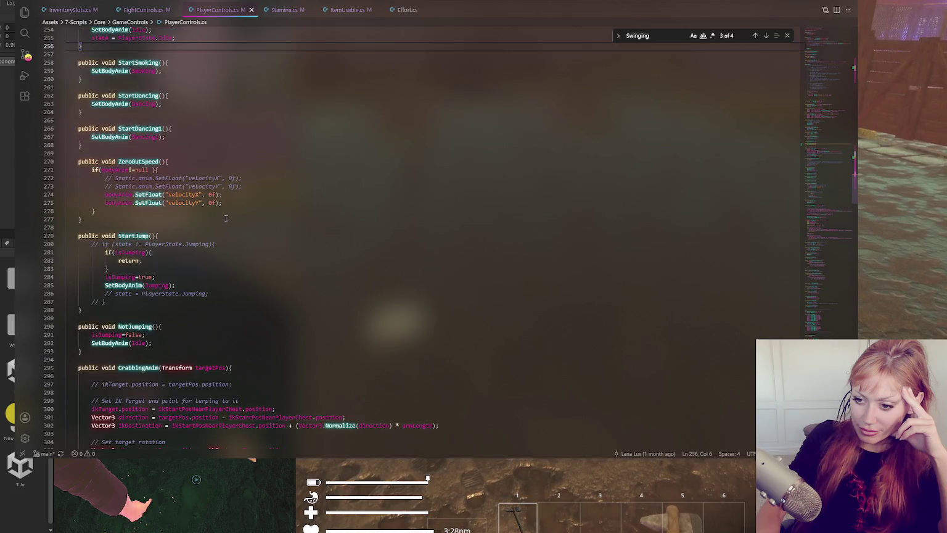
scroll(225, 218, "down", 4)
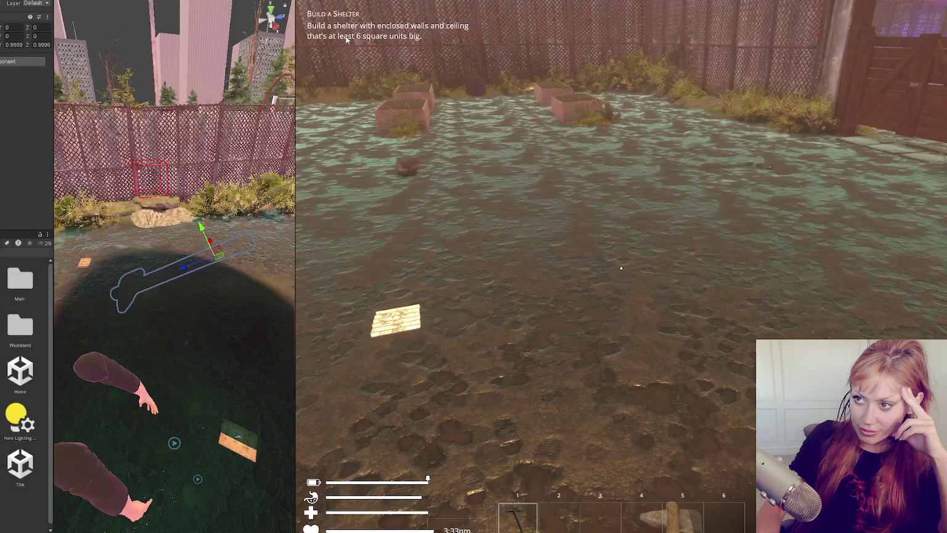
Glance at FightControls.cs, return to PlayerControls.cs, then open InventorySlots.cs
key("ctrl+p")
key("alt+Tab")
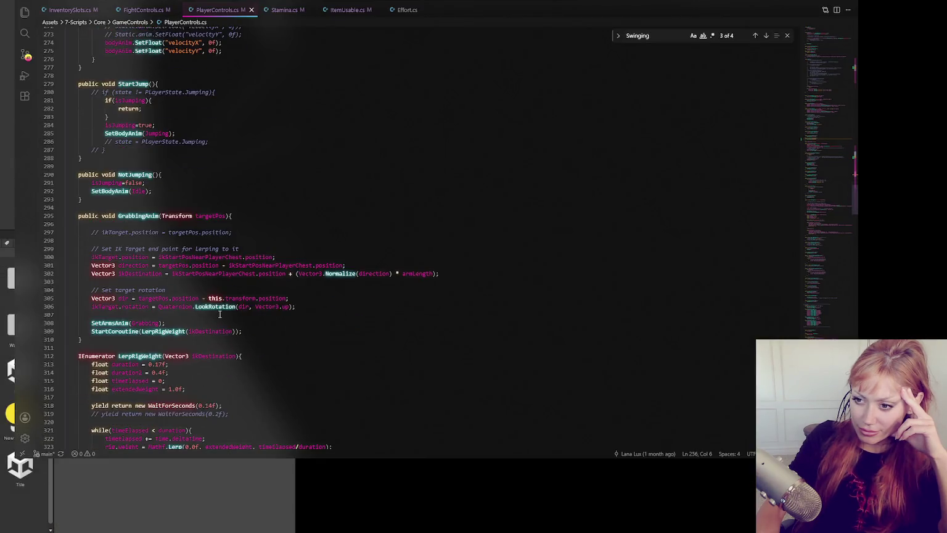
scroll(223, 313, "down", 3)
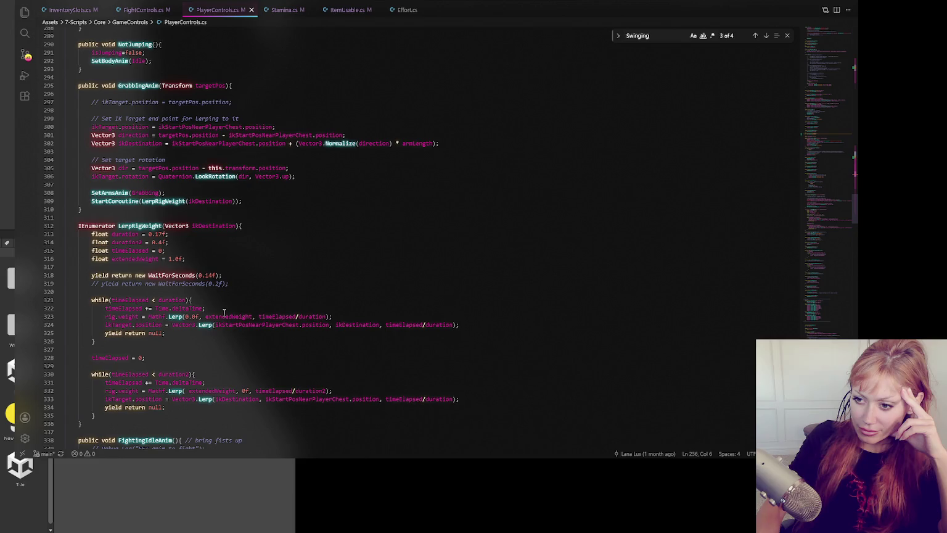
scroll(224, 313, "down", 2)
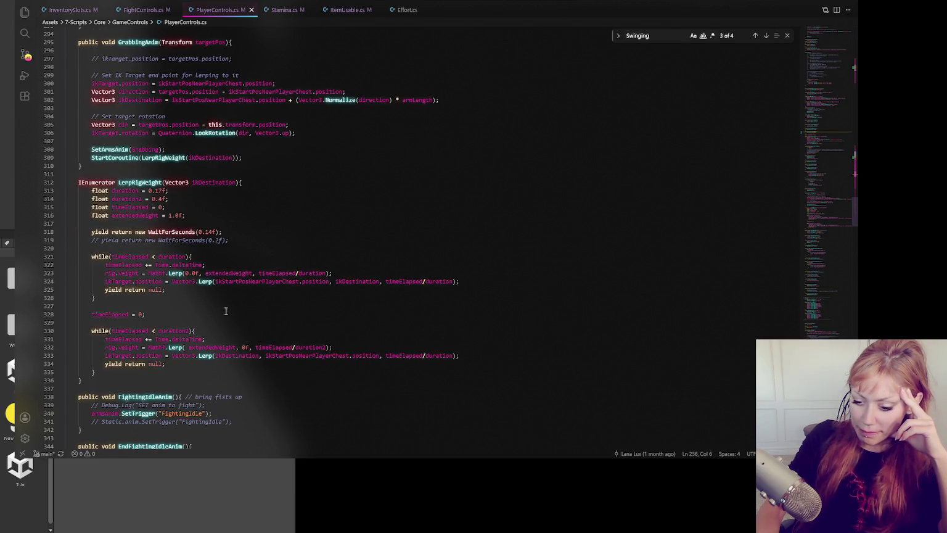
left_click(153, 11)
left_click(217, 11)
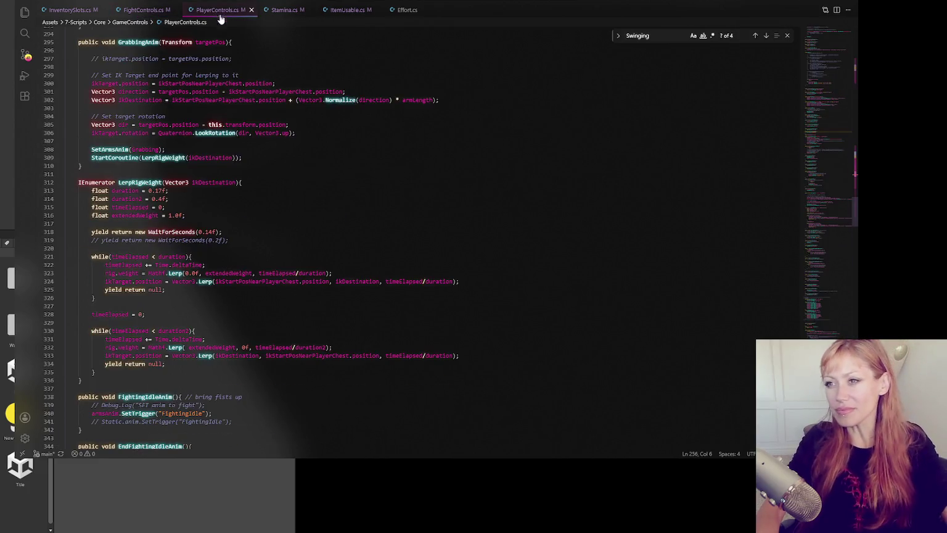
scroll(280, 167, "up", 4)
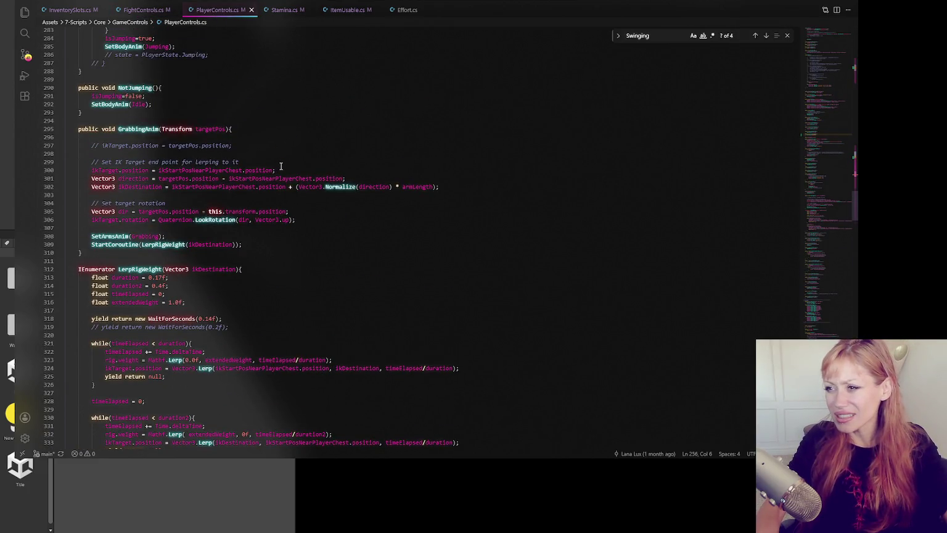
scroll(282, 165, "up", 3)
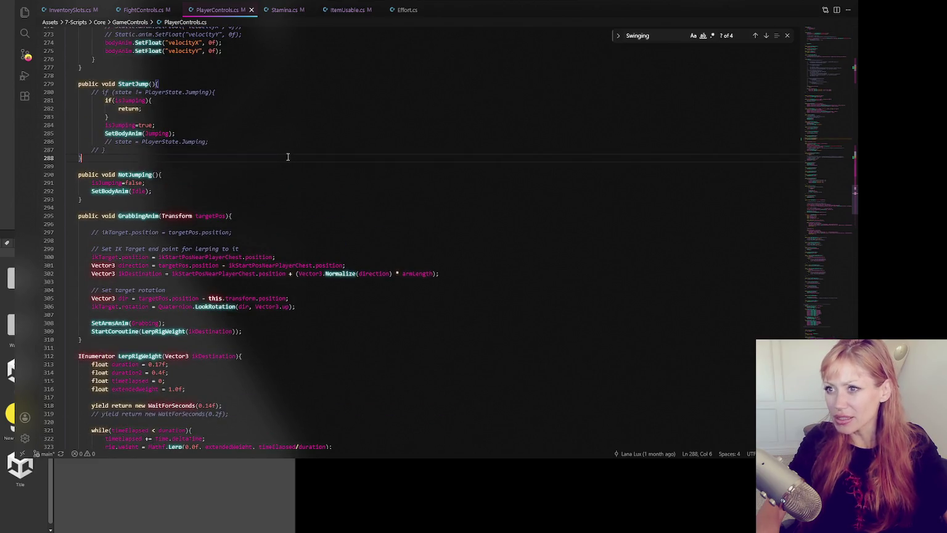
left_click(74, 10)
Search InventorySlots.cs for 'holding', go to the next match, and return to Unity
key("ctrl+f")
type("holding")
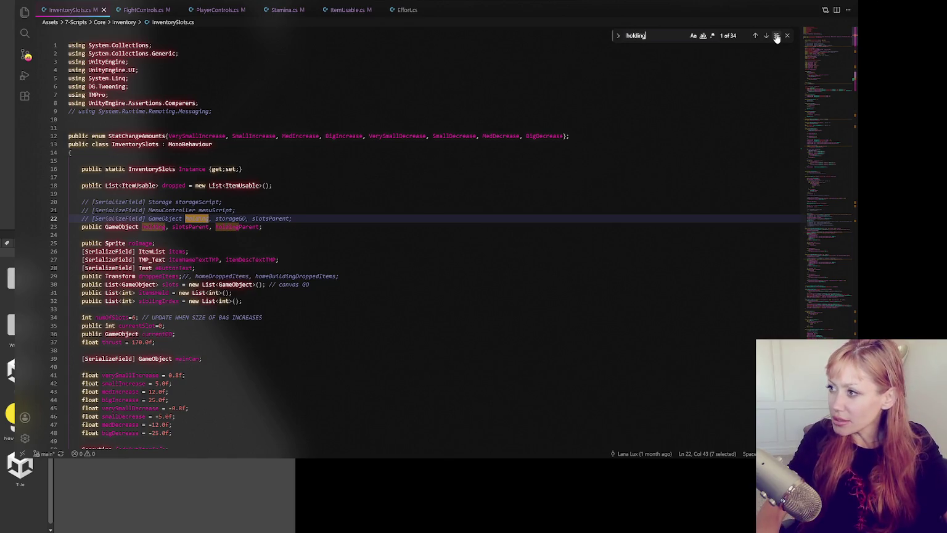
left_click(766, 35)
key("alt+Tab")
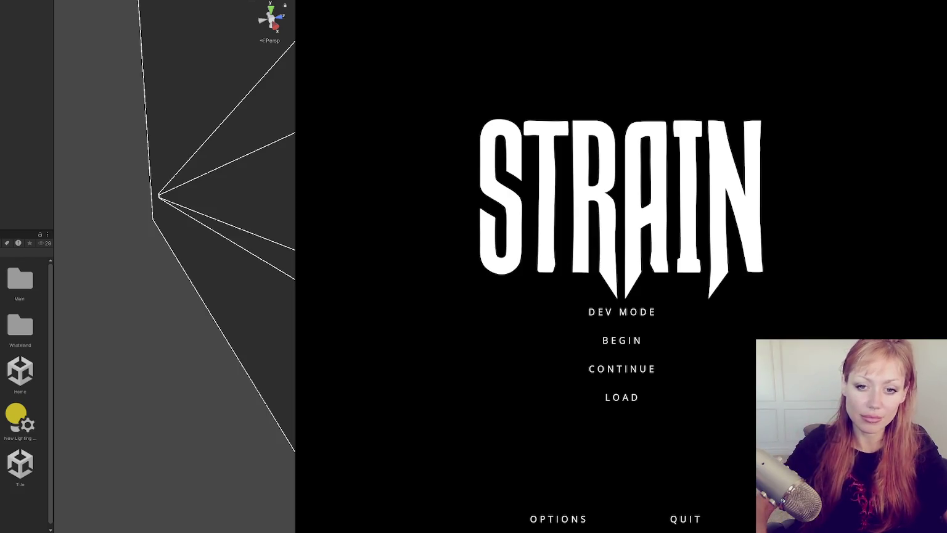
Start the game in dev mode, walk around the yard with W and S, then pause
left_click(625, 314)
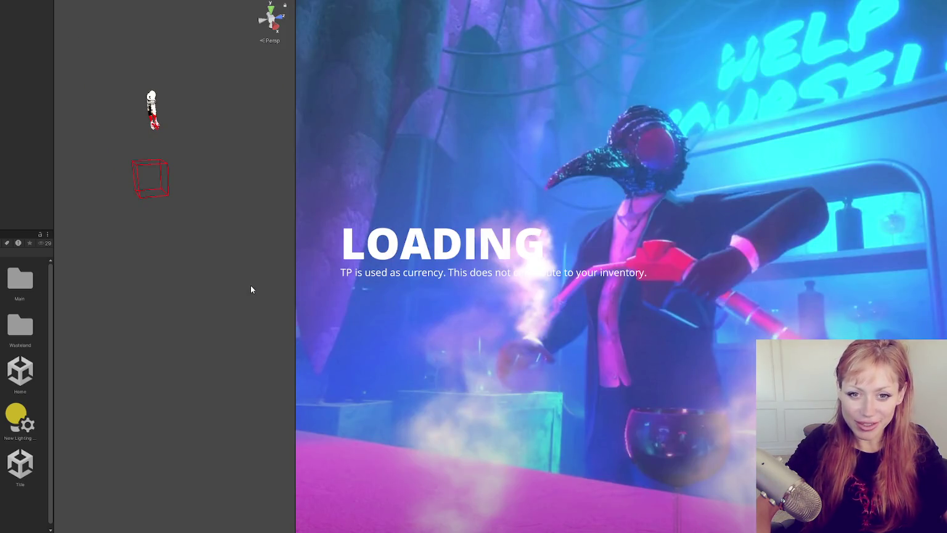
key("w")
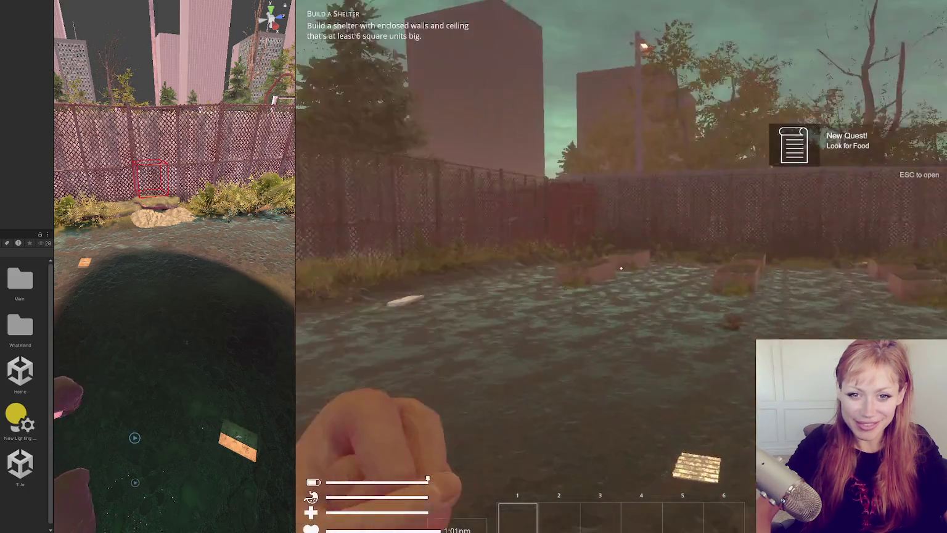
key("s")
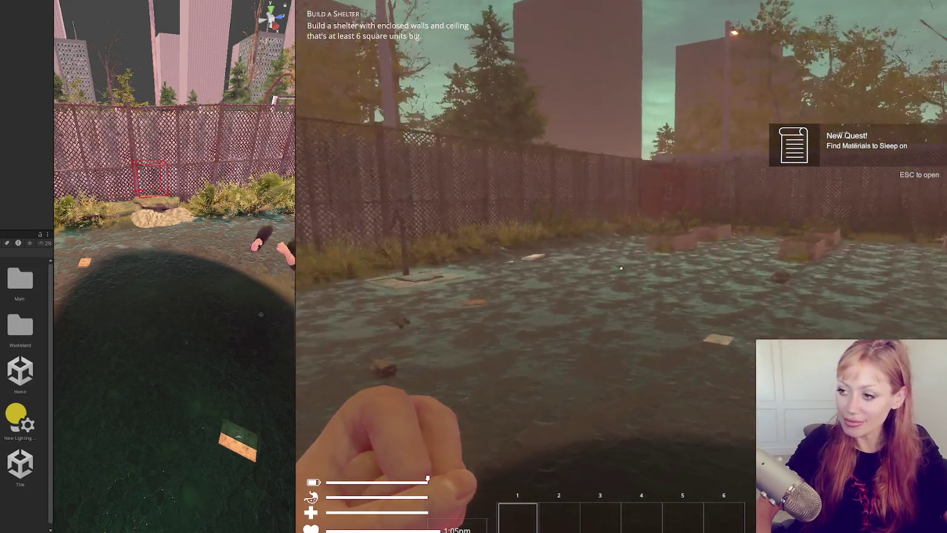
key("w")
key("w")
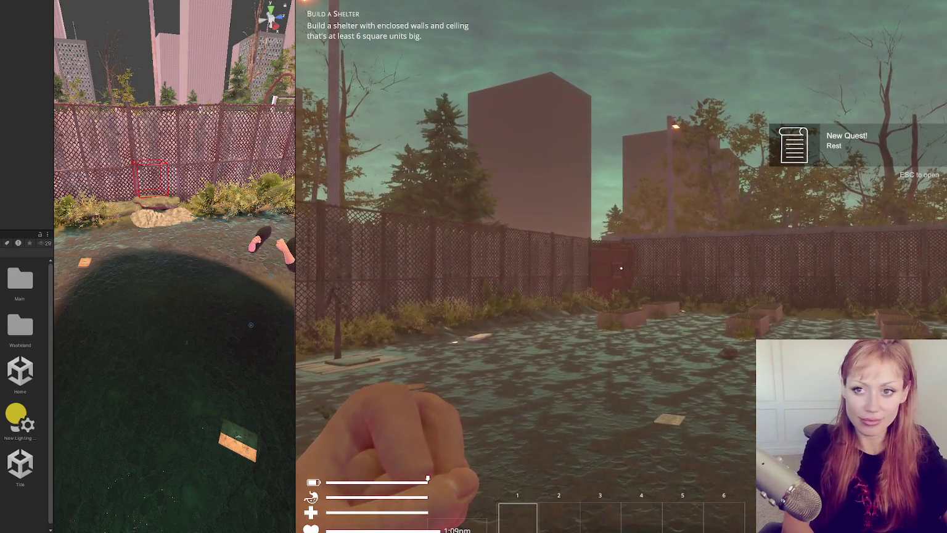
key("Escape")
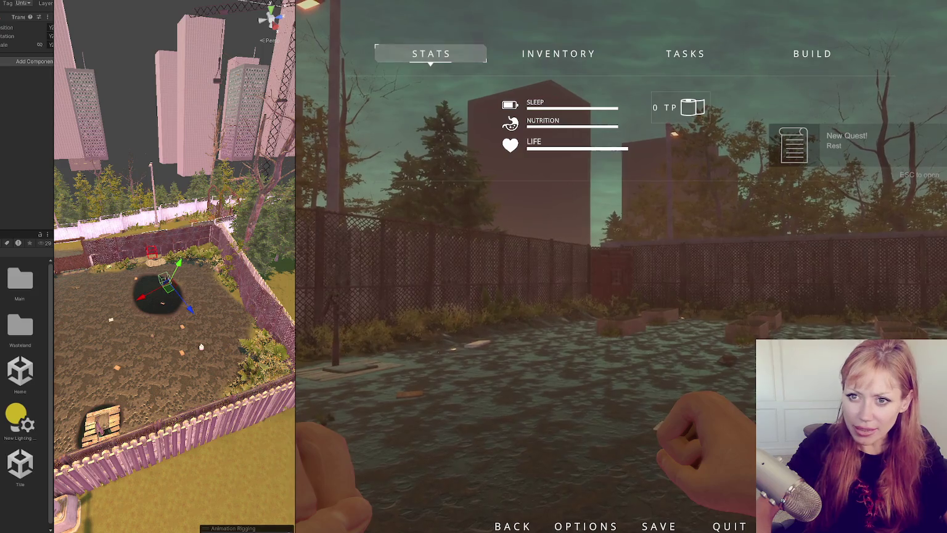
Quit to the title screen, confirm Quit to Title, and restart in DEV MODE
left_click(723, 526)
left_click(622, 280)
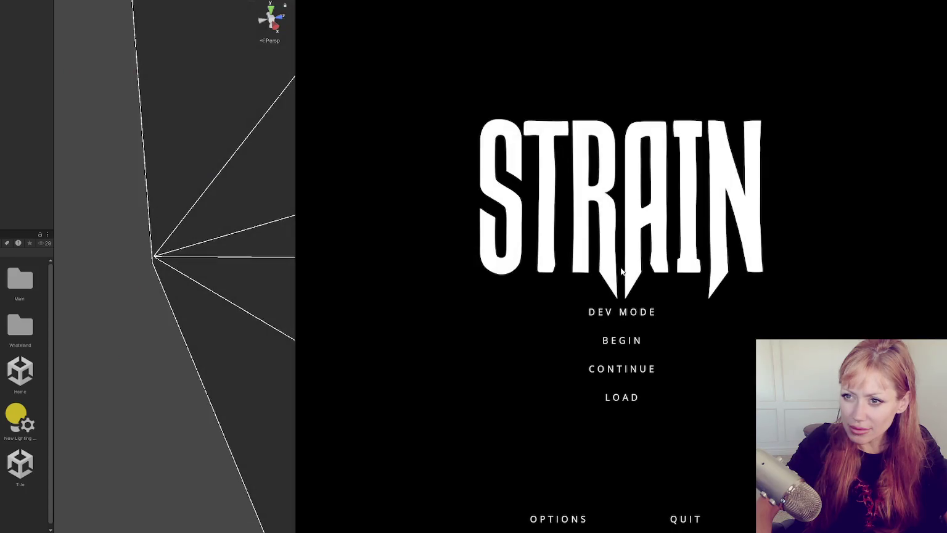
left_click(640, 314)
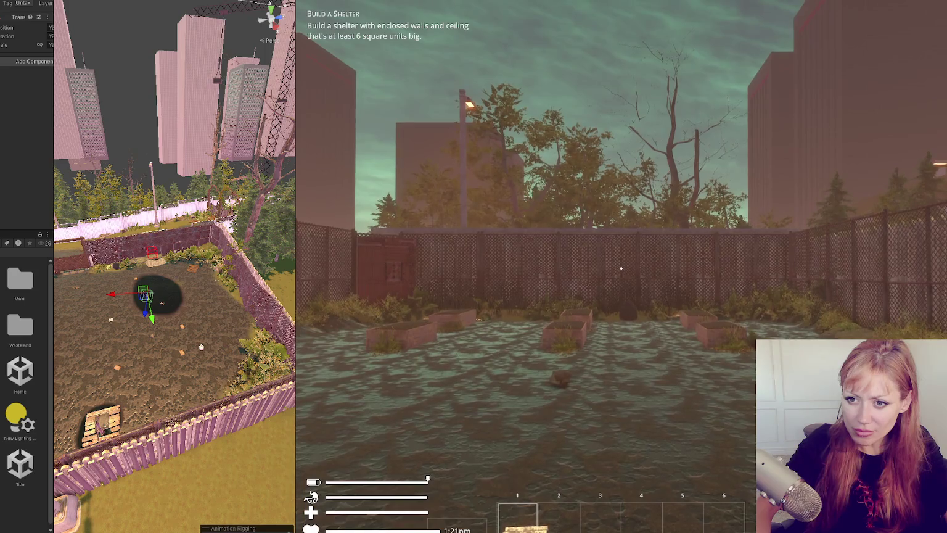
Throw one test punch in the game, then switch to Visual Studio Code
left_click(632, 260)
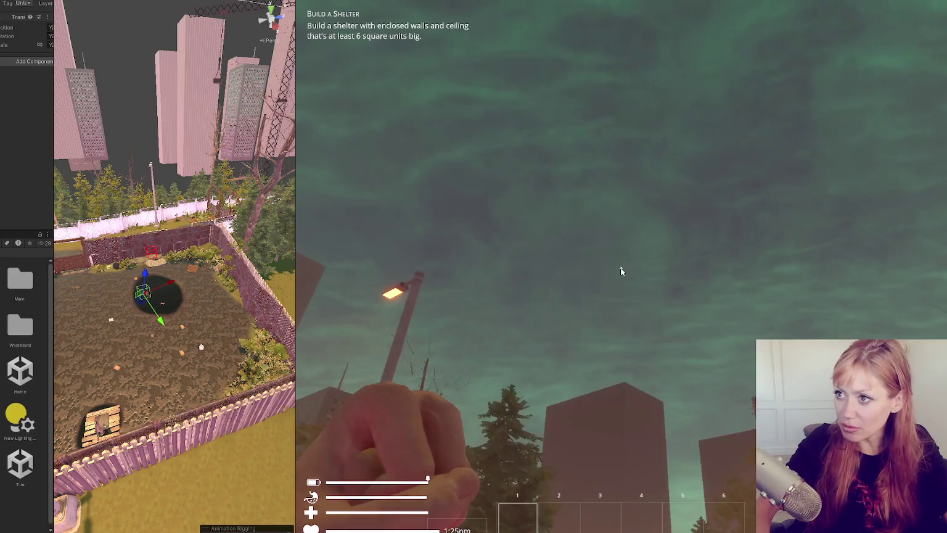
key("alt+Tab")
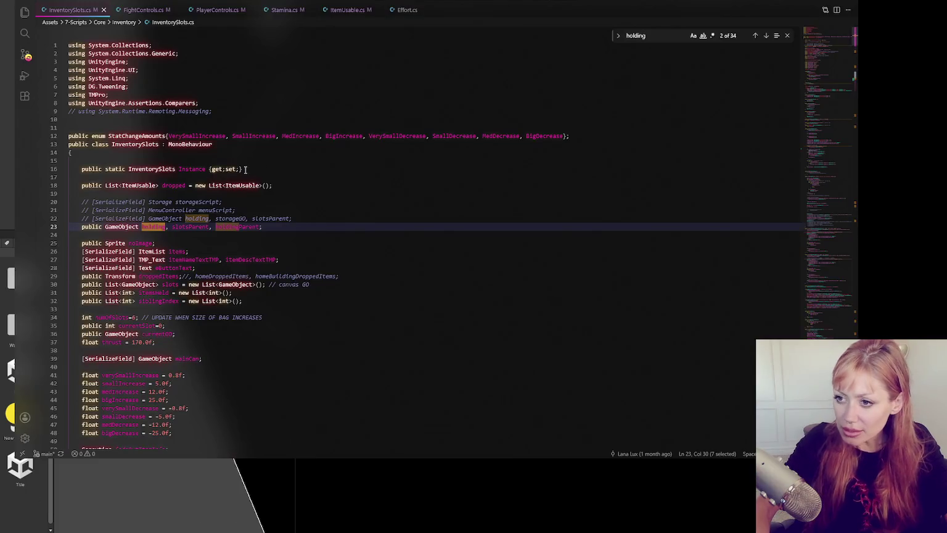
In FightControls.cs, inspect SetWeaponHeld's line 193 and search 'parent' to reach ResetHeldObject
left_click(143, 9)
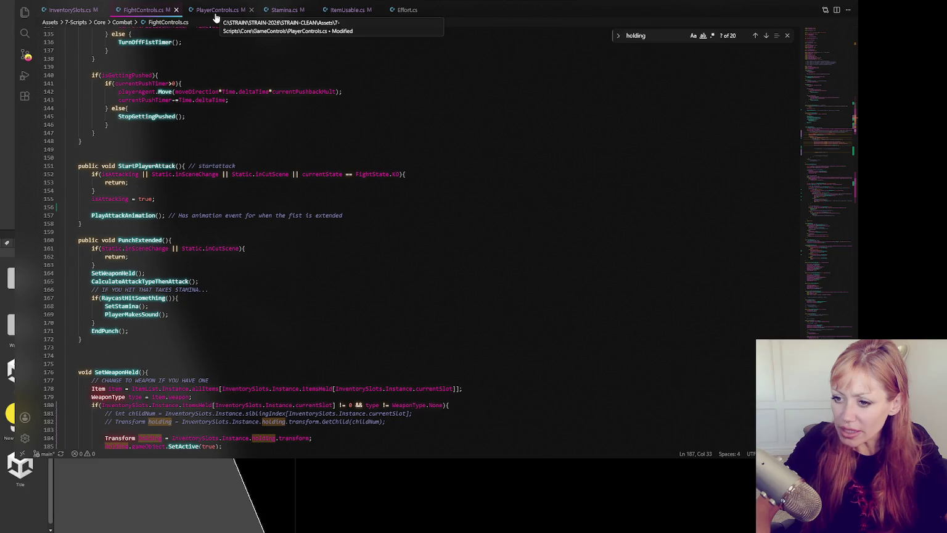
scroll(248, 125, "up", 4)
scroll(249, 125, "down", 6)
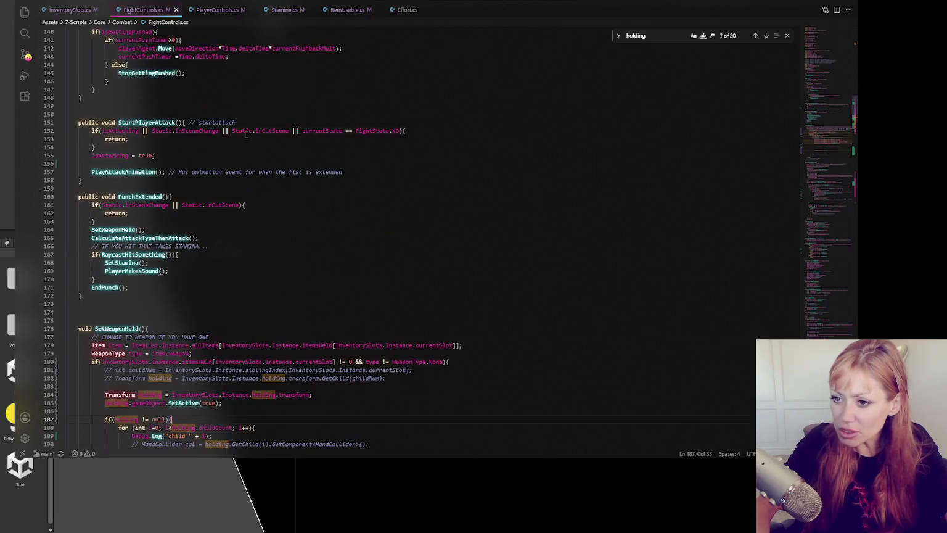
double_click(127, 230)
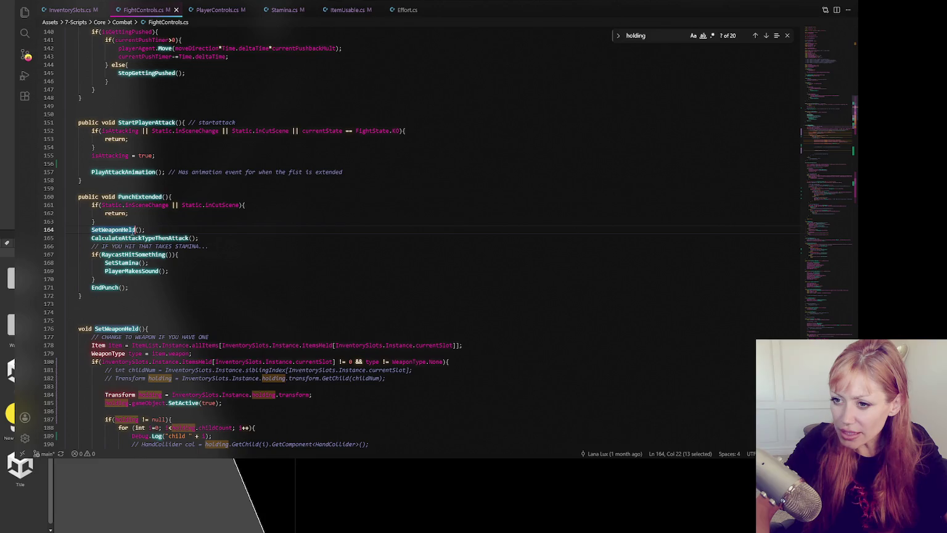
scroll(179, 219, "down", 8)
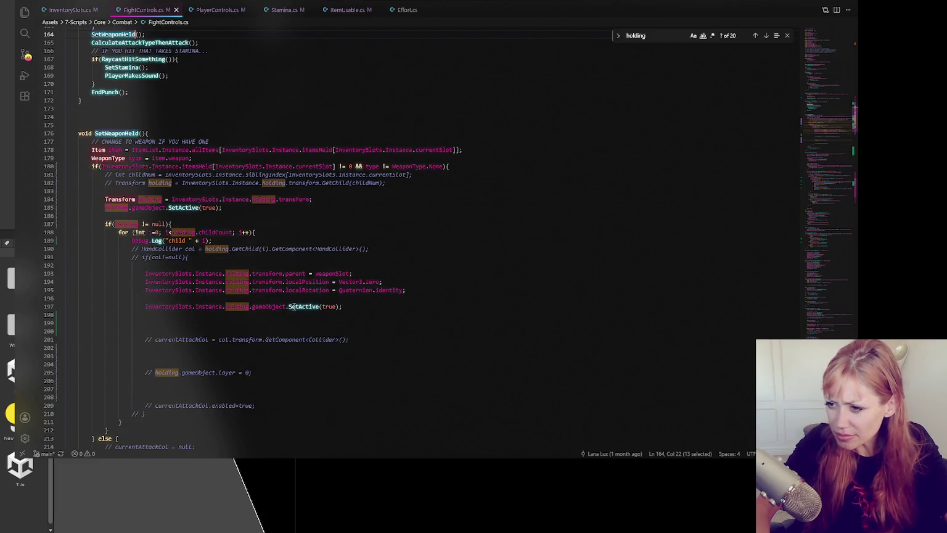
double_click(333, 273)
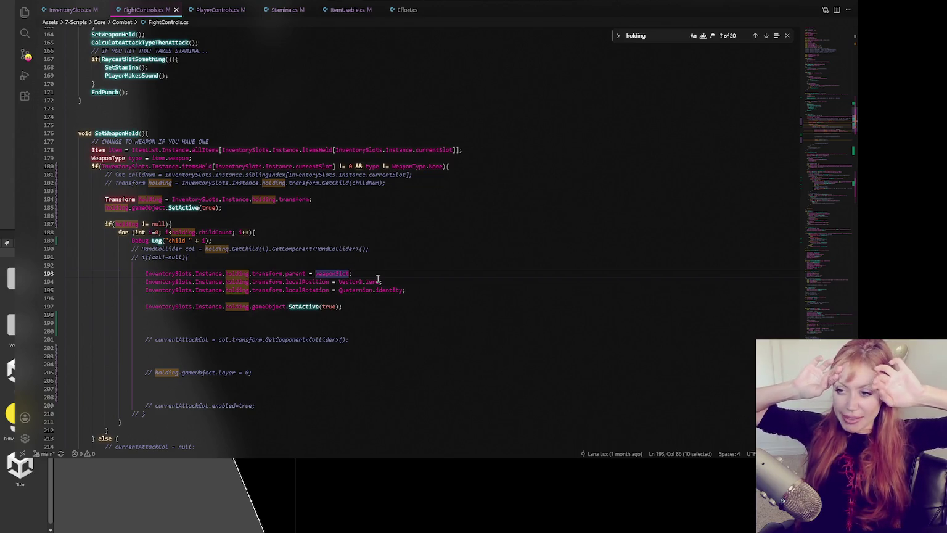
double_click(295, 273)
key("ctrl+f")
left_click(768, 37)
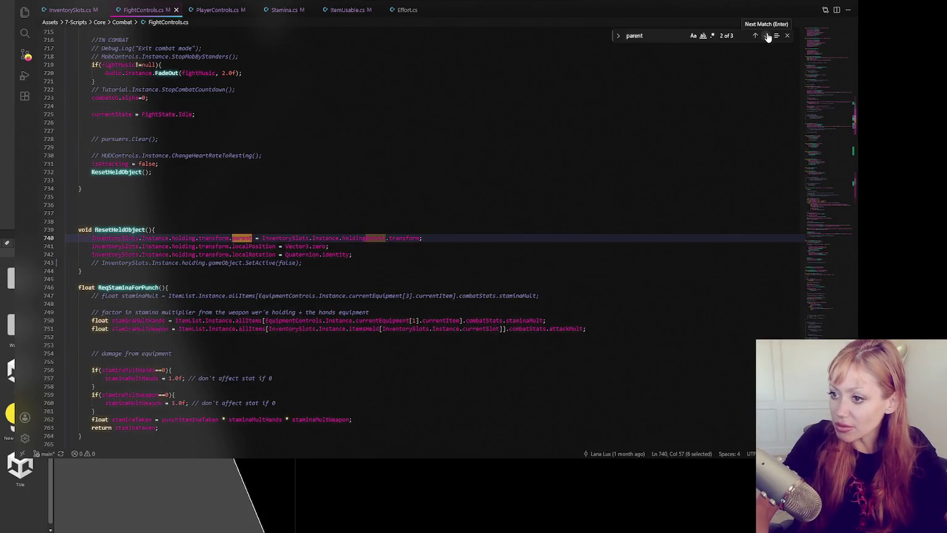
Edit line 740 in ResetHeldObject, then scroll back up toward SetWeaponHeld
left_click(274, 238)
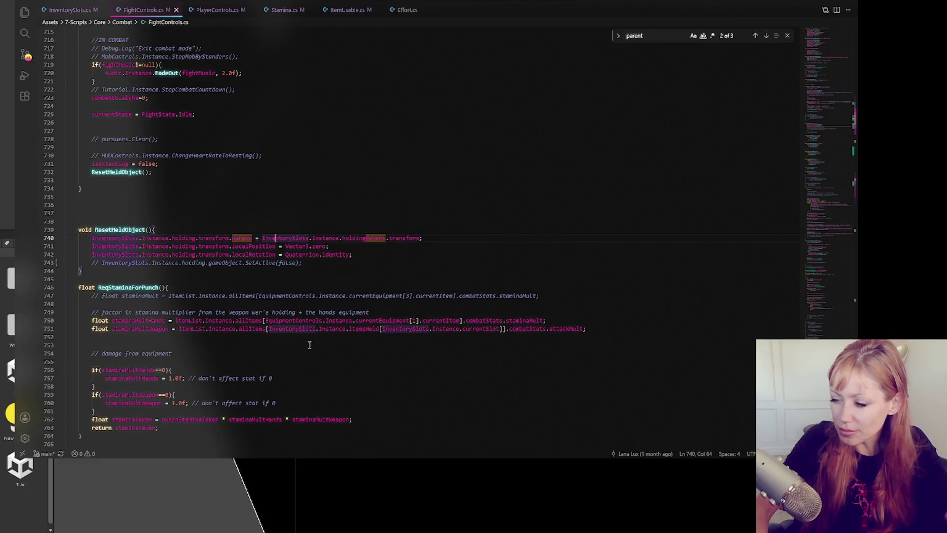
type("...")
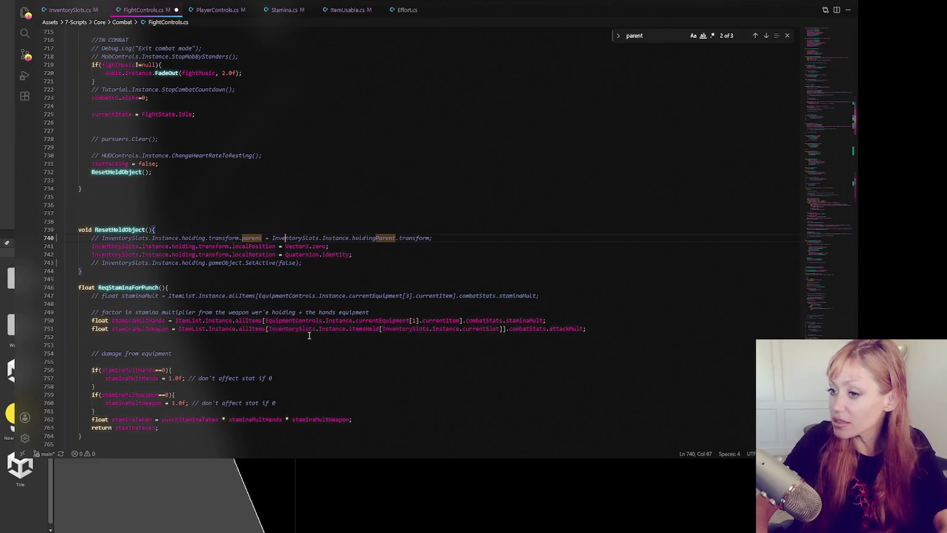
scroll(330, 213, "up", 15)
scroll(336, 214, "up", 17)
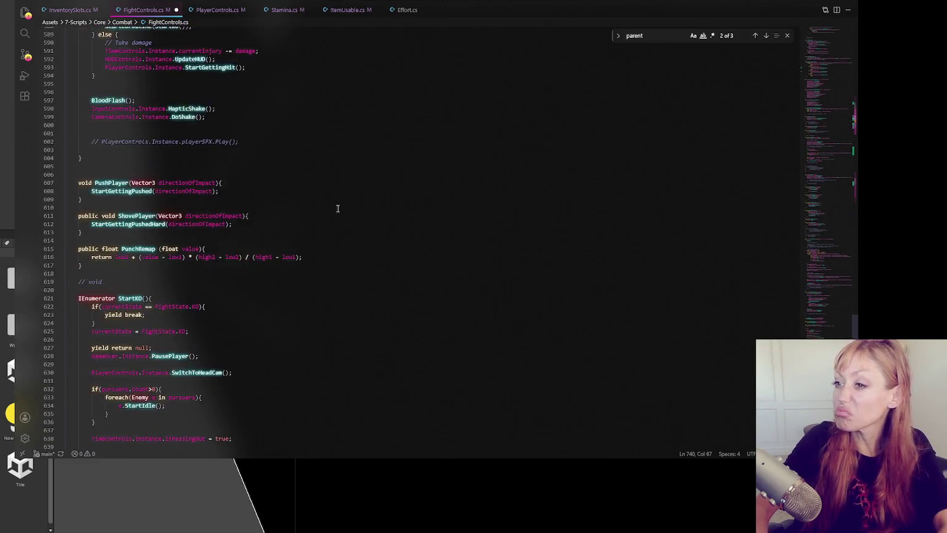
scroll(342, 191, "up", 16)
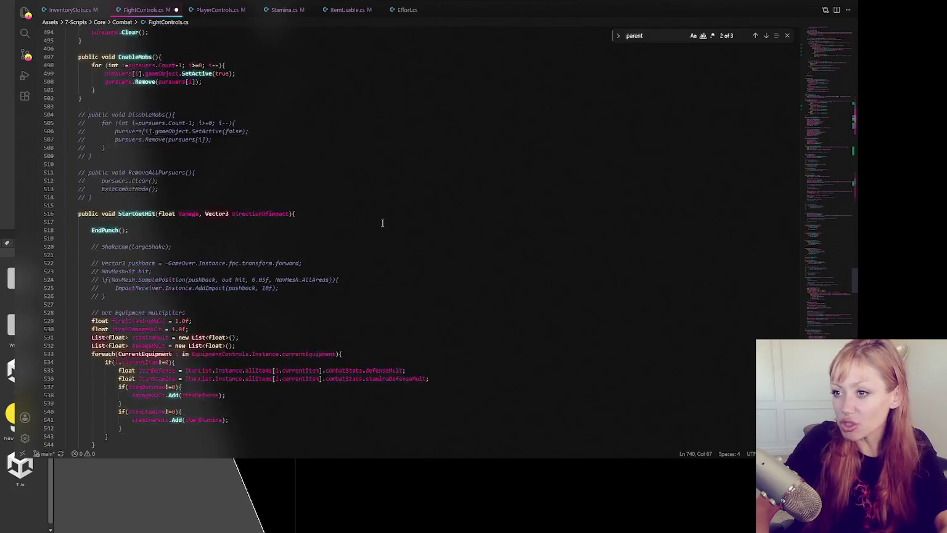
scroll(370, 227, "up", 16)
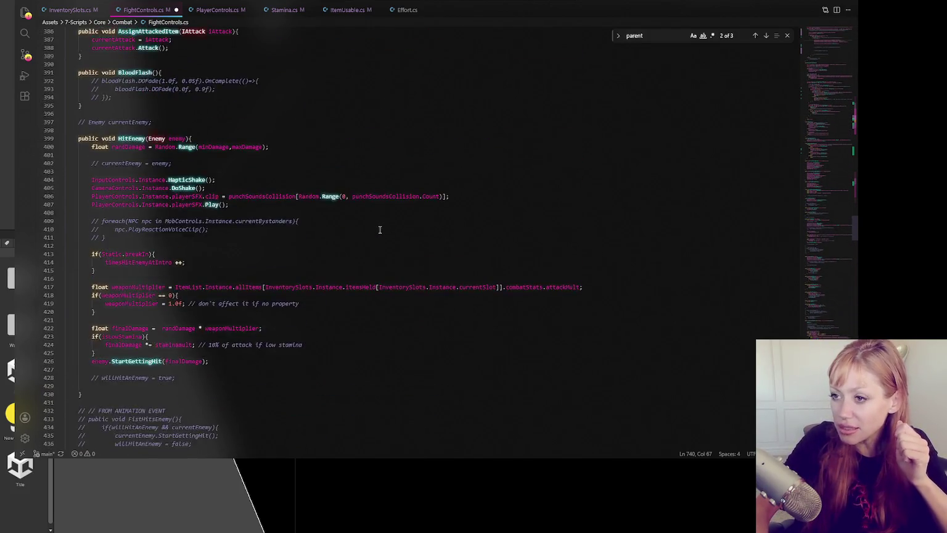
scroll(363, 227, "up", 15)
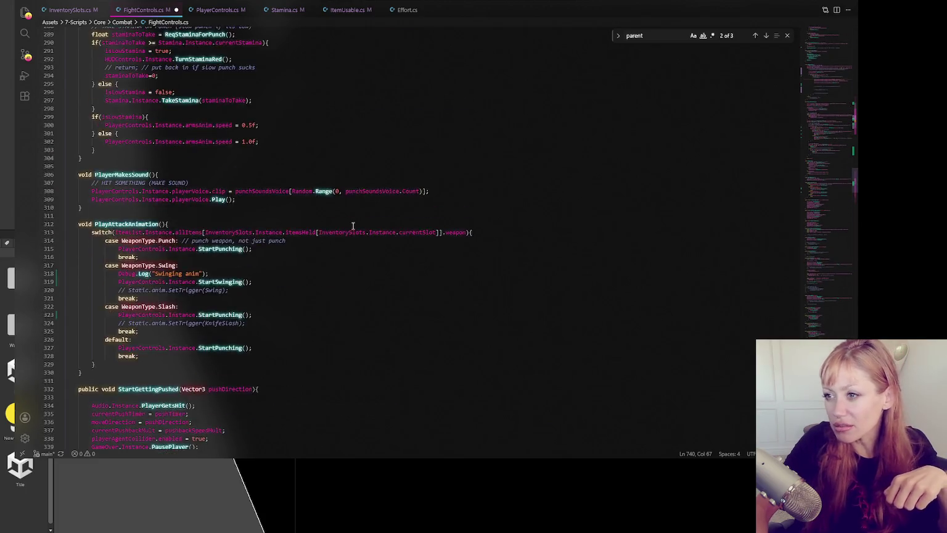
scroll(500, 290, "up", 9)
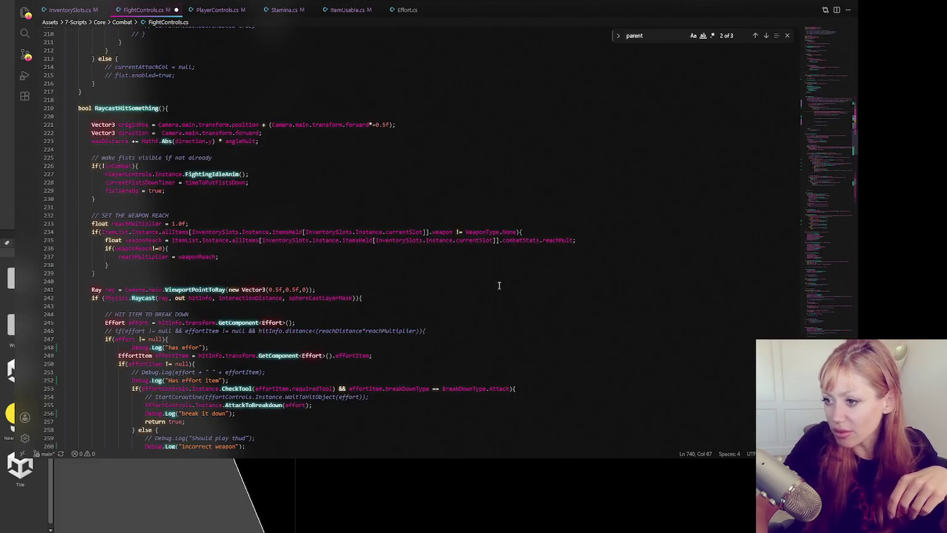
Comment out the parent assignment on line 193 and select lines 194–195
left_click(333, 176)
key("ctrl+slash")
left_click(473, 200)
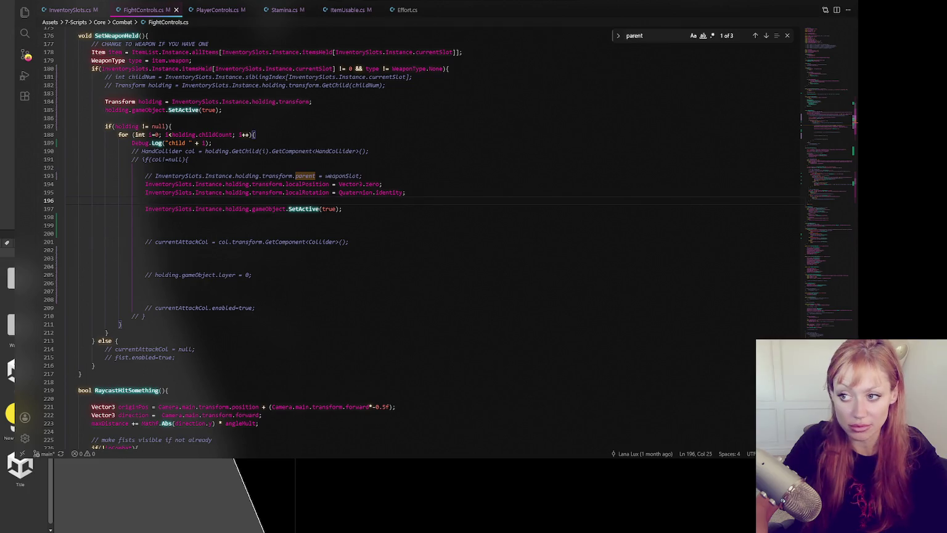
left_click_drag(286, 184, 288, 192)
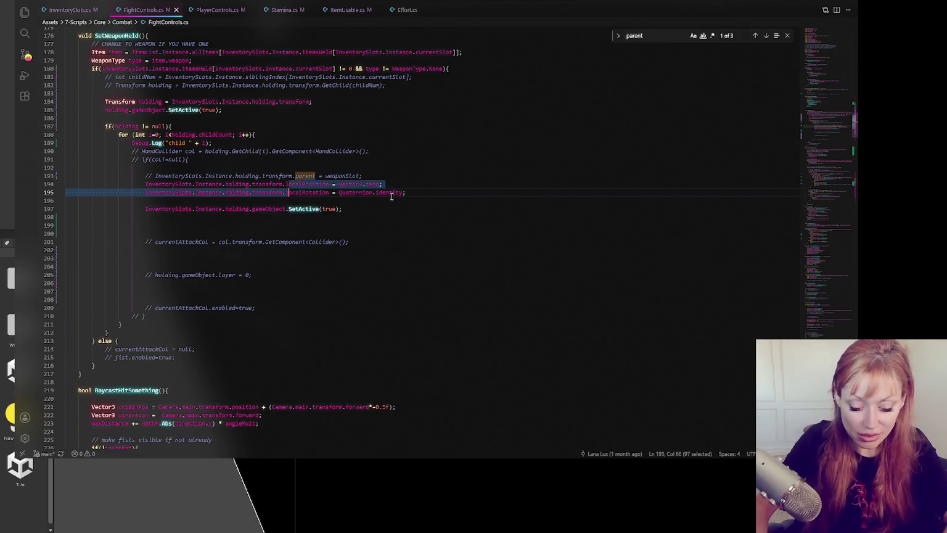
Comment out lines 741–742 in ResetHeldObject and switch back to Unity
left_click(766, 36)
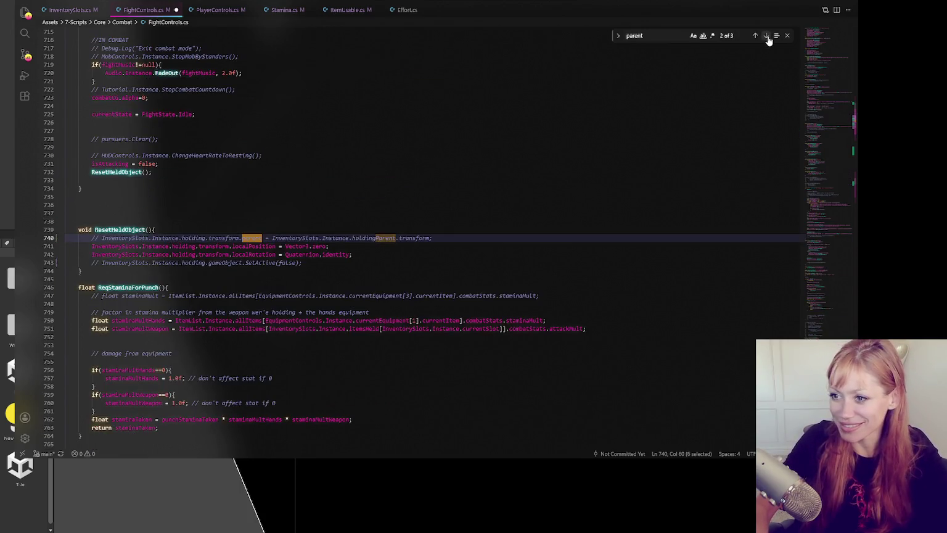
left_click_drag(327, 245, 325, 254)
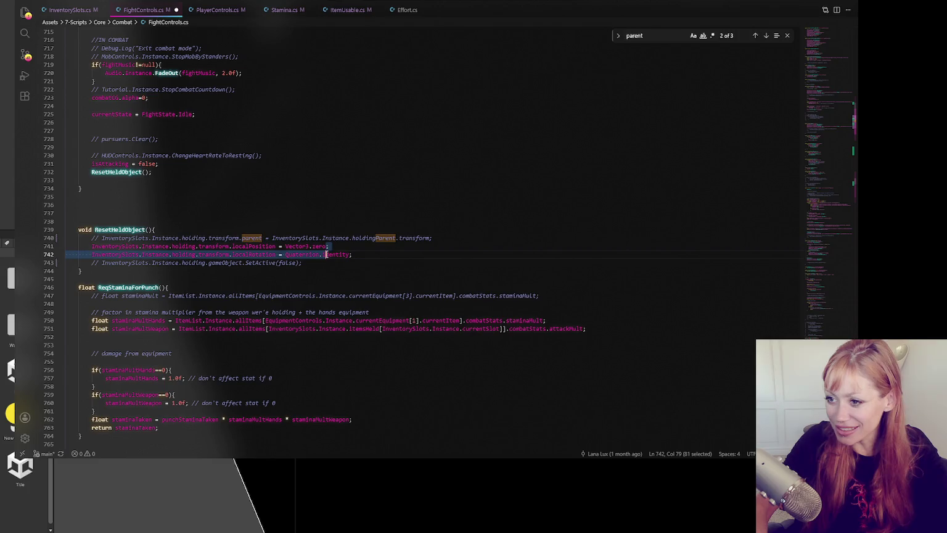
key("ctrl+slash")
left_click(457, 220)
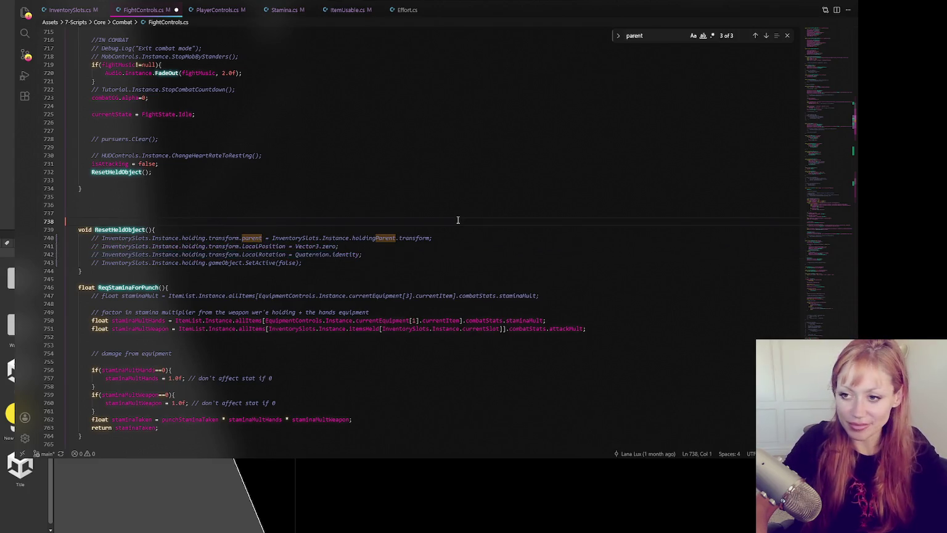
key("alt+Tab")
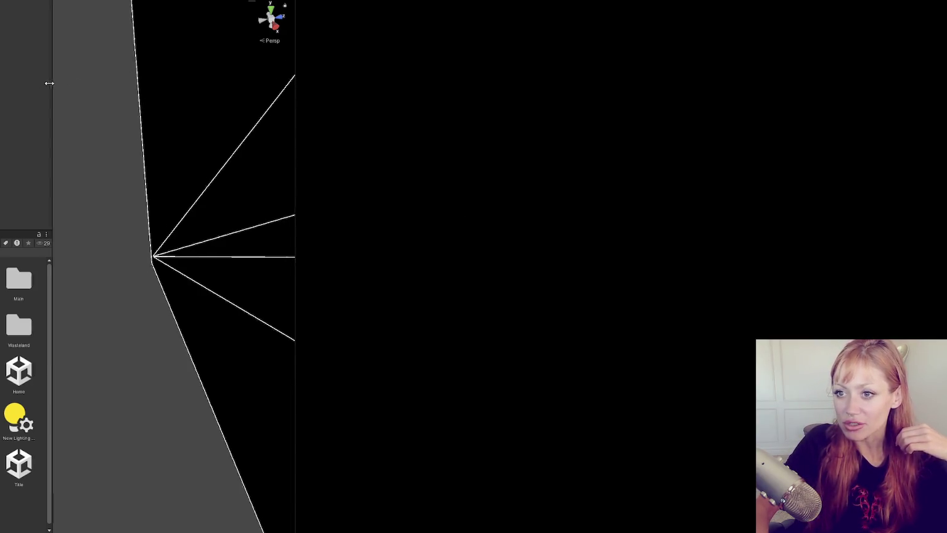
After recompilation, narrow the Scene view and start the game in dev mode
mouse_move(296, 91)
left_mouse_down()
mouse_move(68, 94)
mouse_move(116, 96)
left_mouse_up()
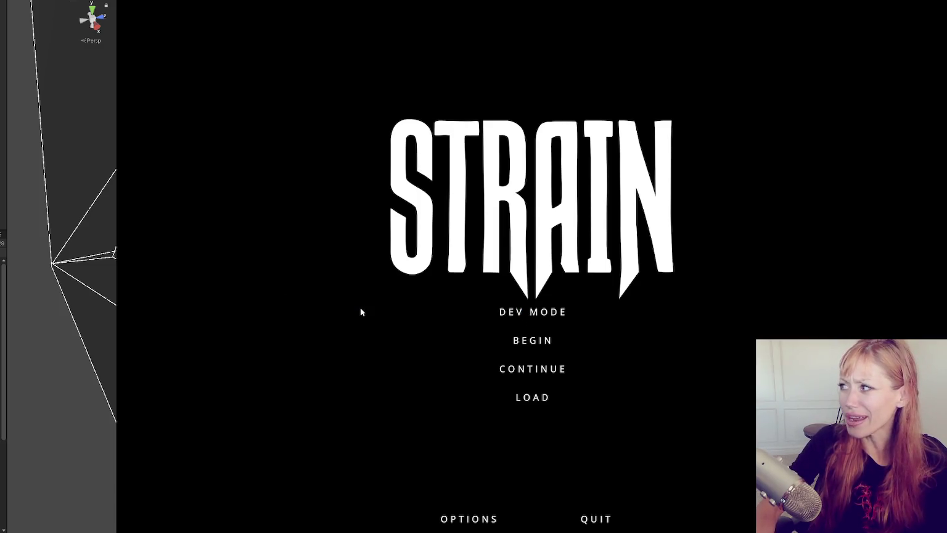
left_click(532, 314)
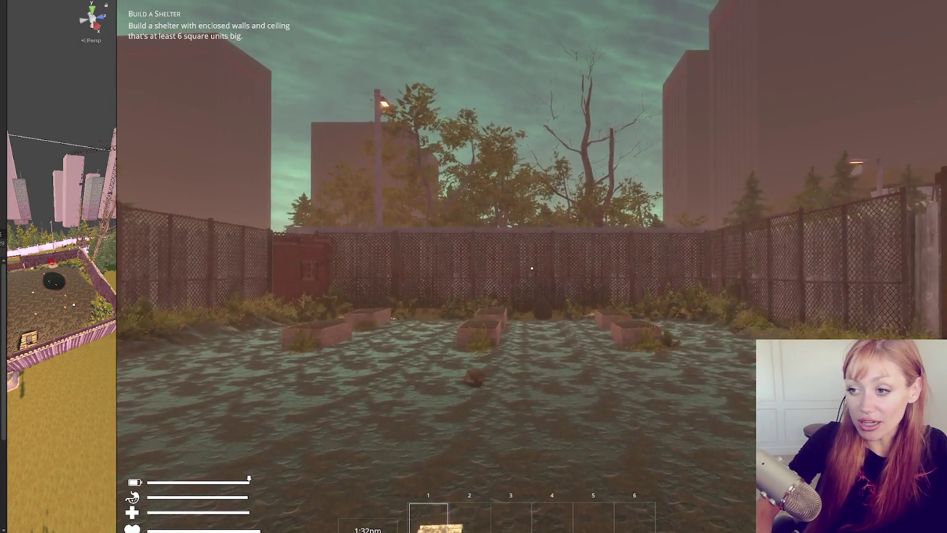
Walk around the flooded yard bare-handed, wading into the pool and back out
key("1")
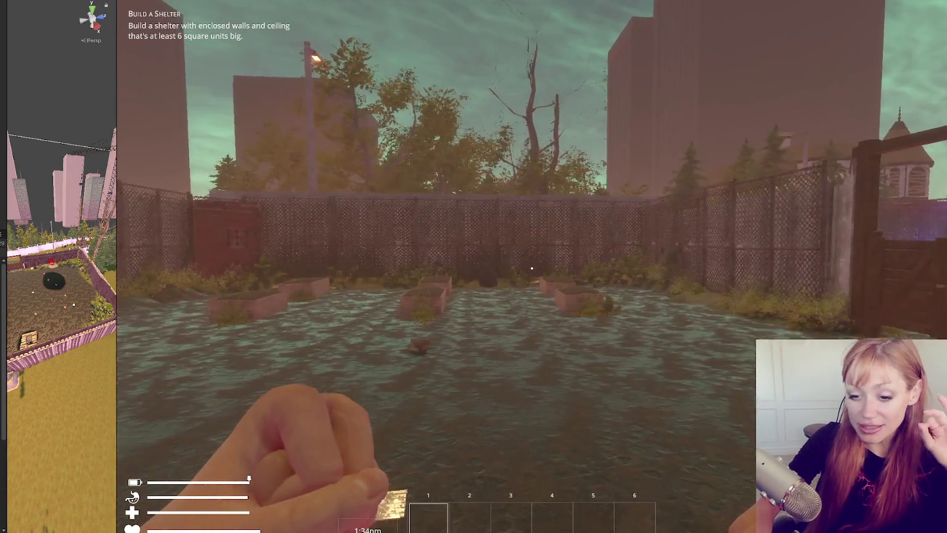
key("s")
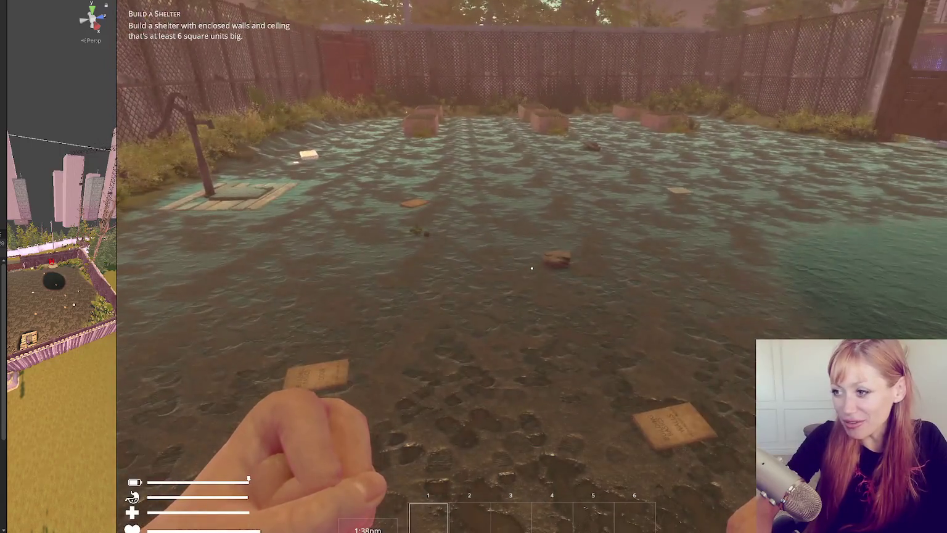
key("1")
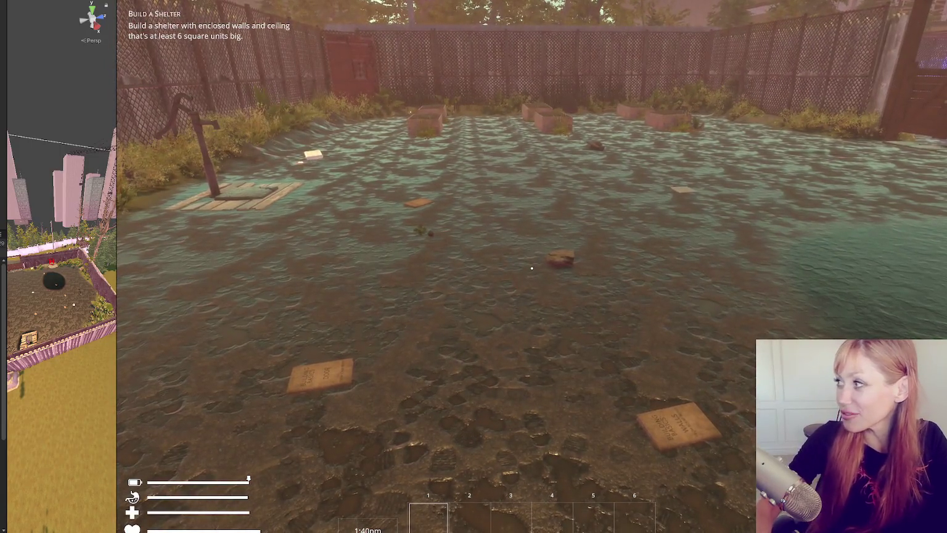
key("d")
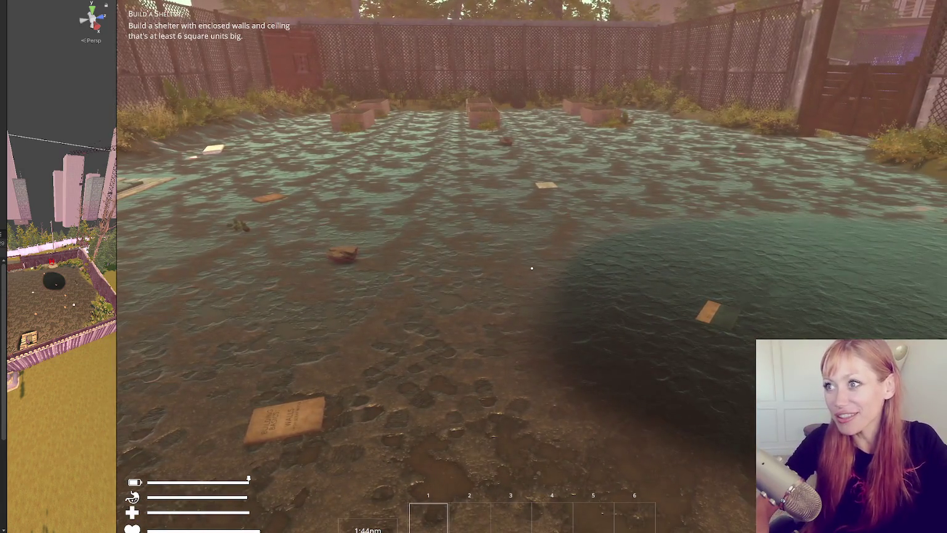
key("d")
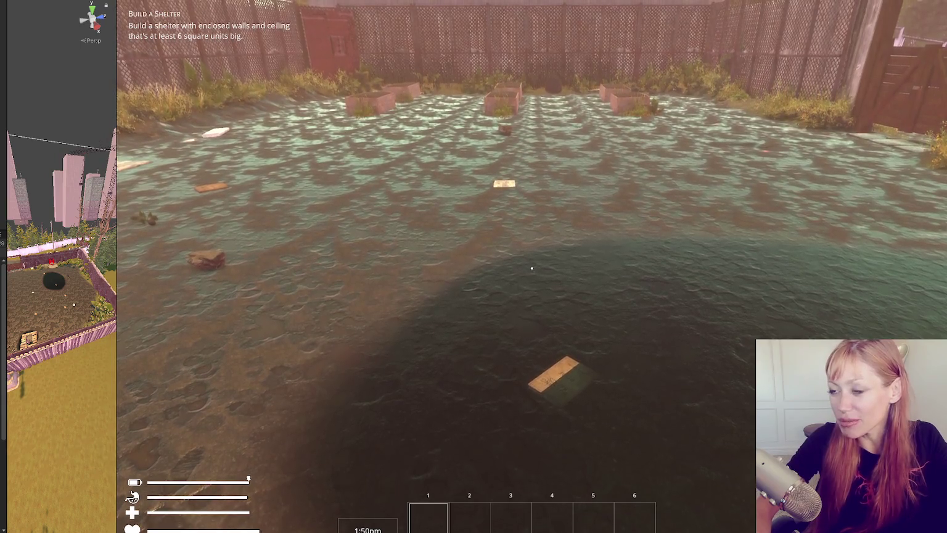
mouse_move(531, 268)
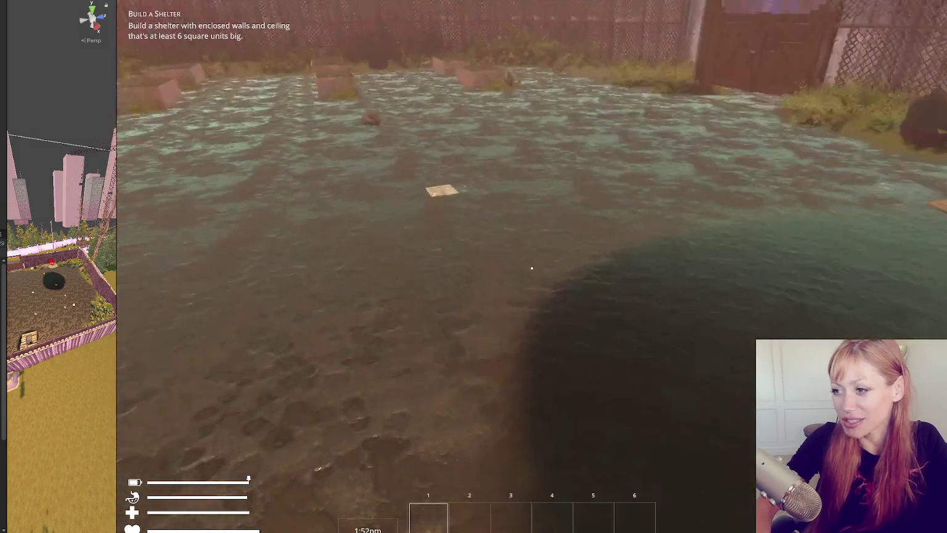
key("w")
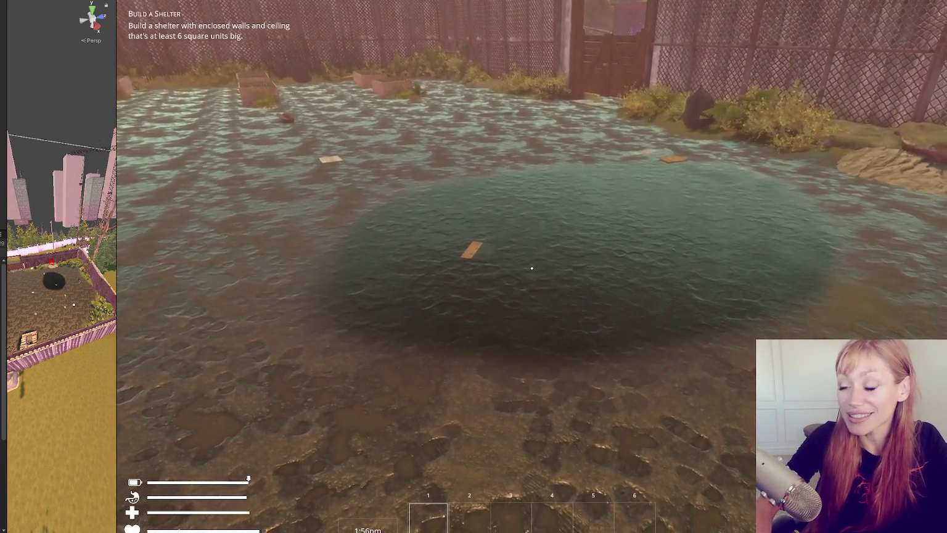
key("w")
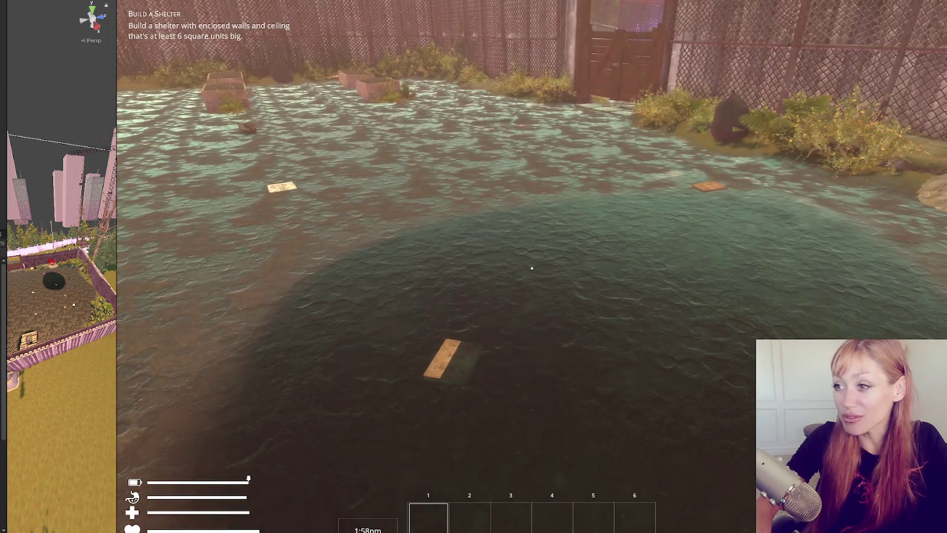
key("s")
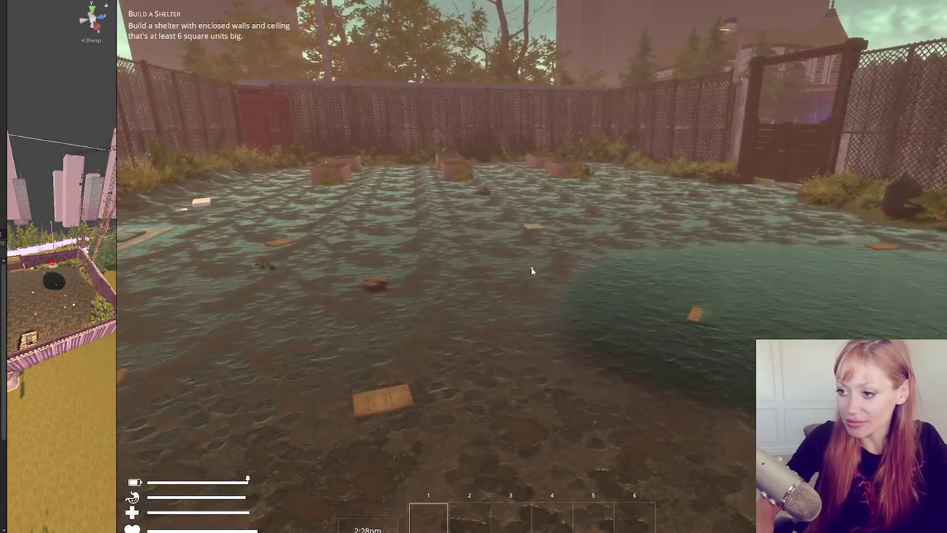
Spawn a stone axe with a console command, then resume the game
key("Escape")
type("a")
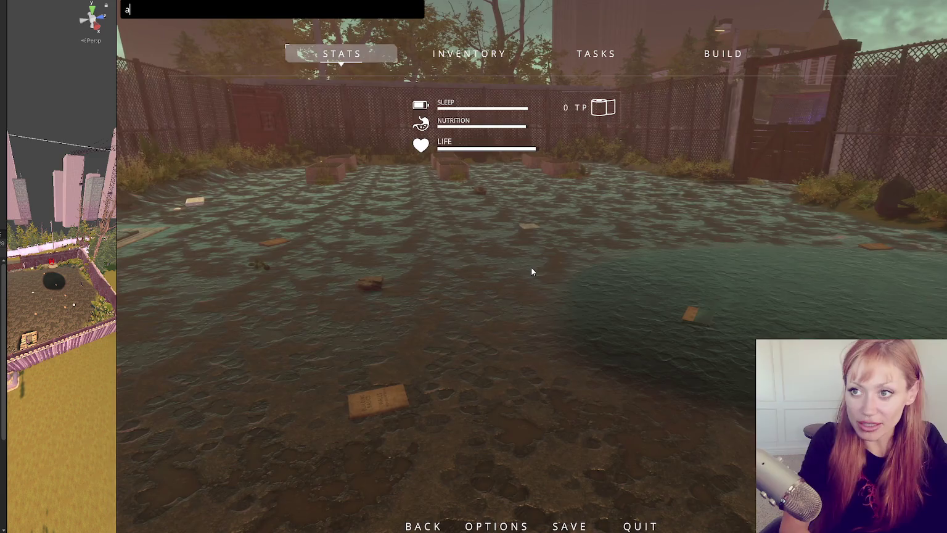
type("xe")
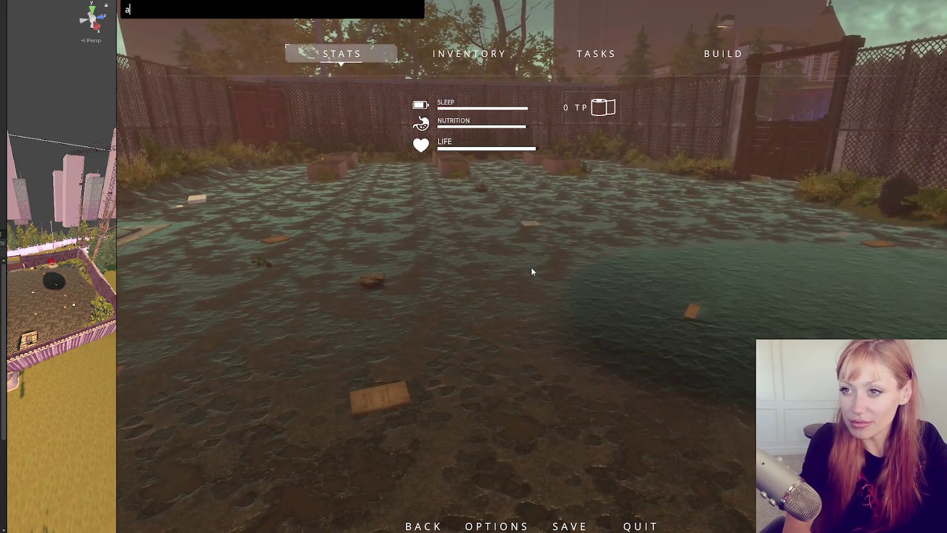
type("e")
key("Return")
key("Escape")
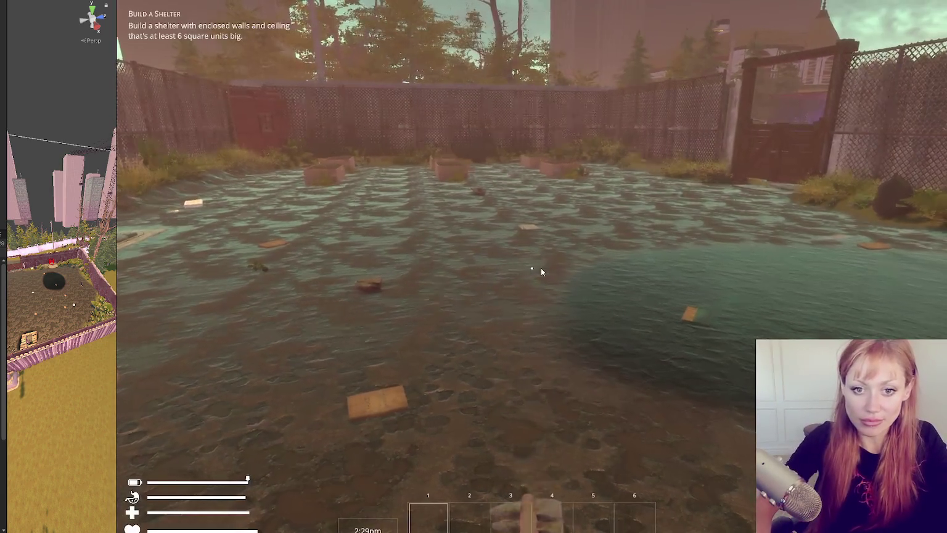
Pick up the stone axe into hotbar slot 1, then walk between the pond and planters
key("w")
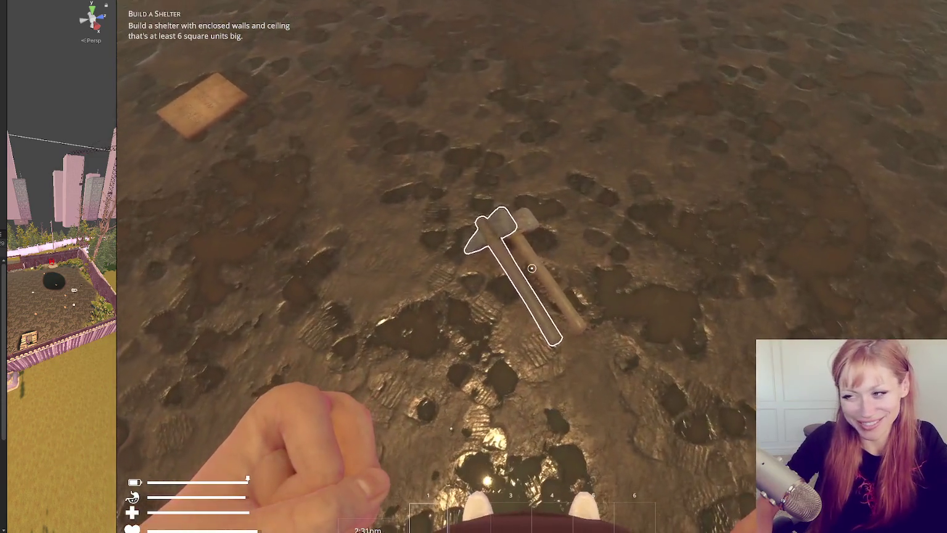
left_click(532, 268)
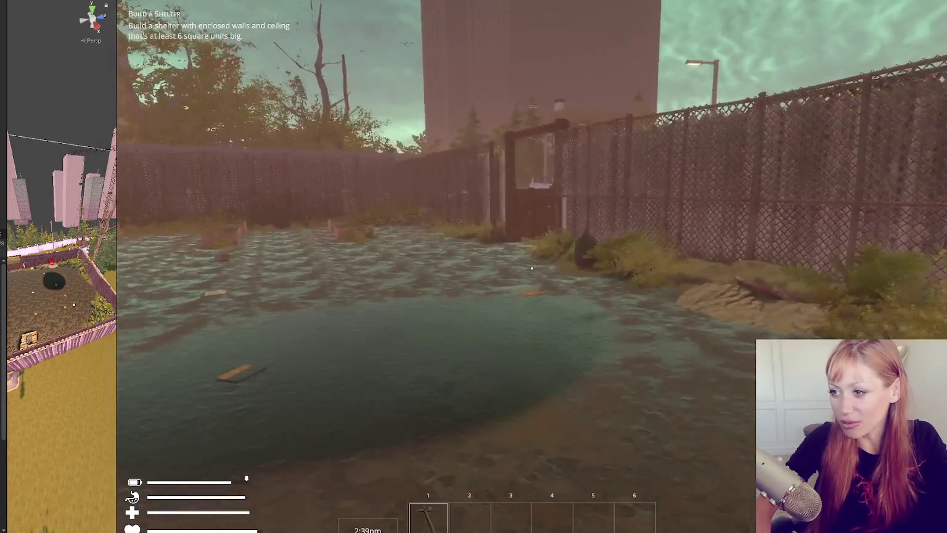
key("w")
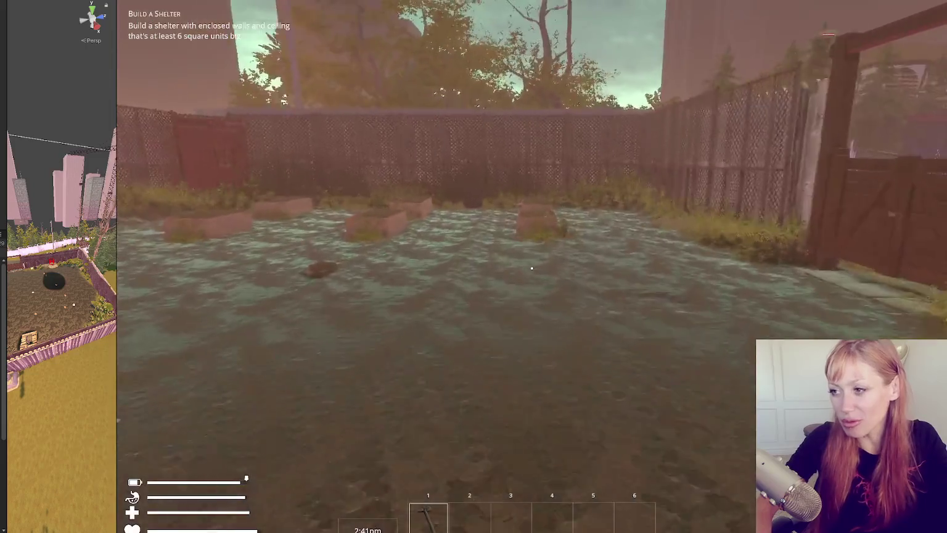
key("s")
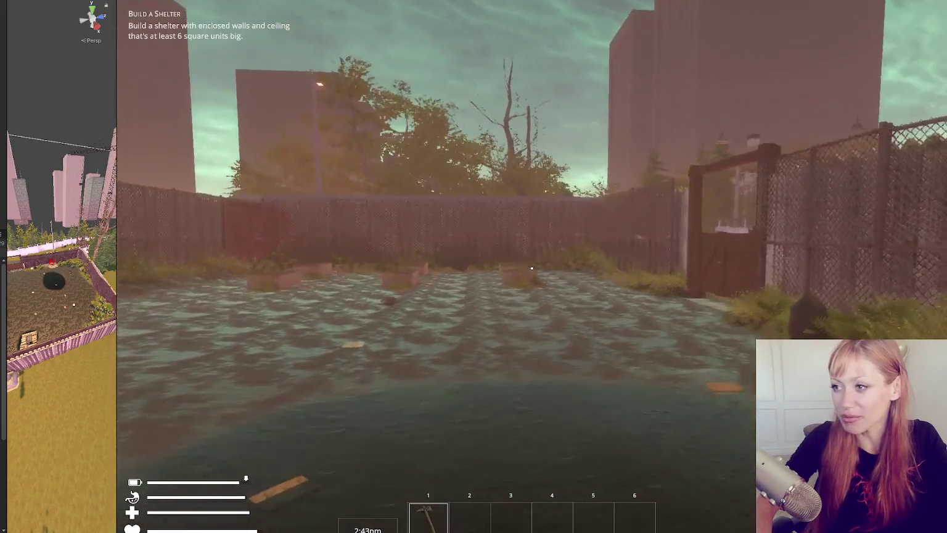
key("w")
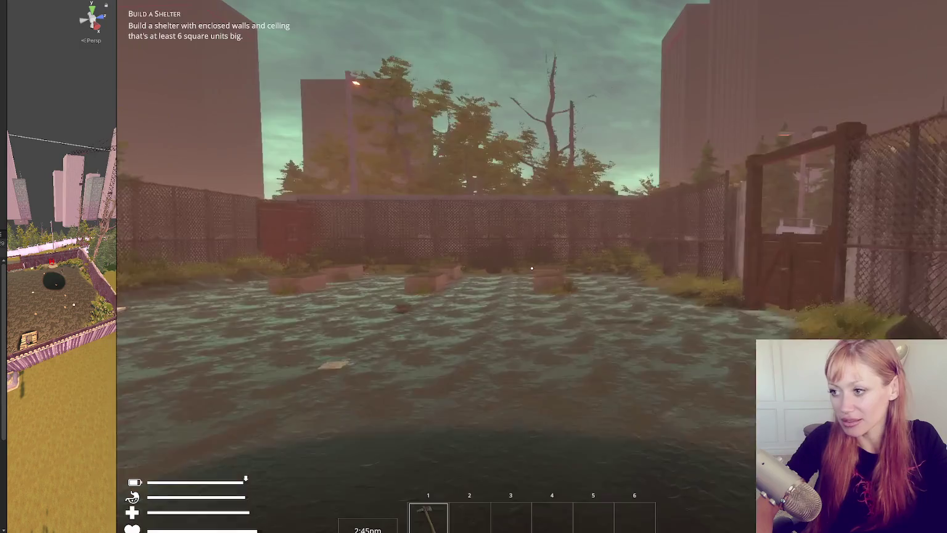
key("w")
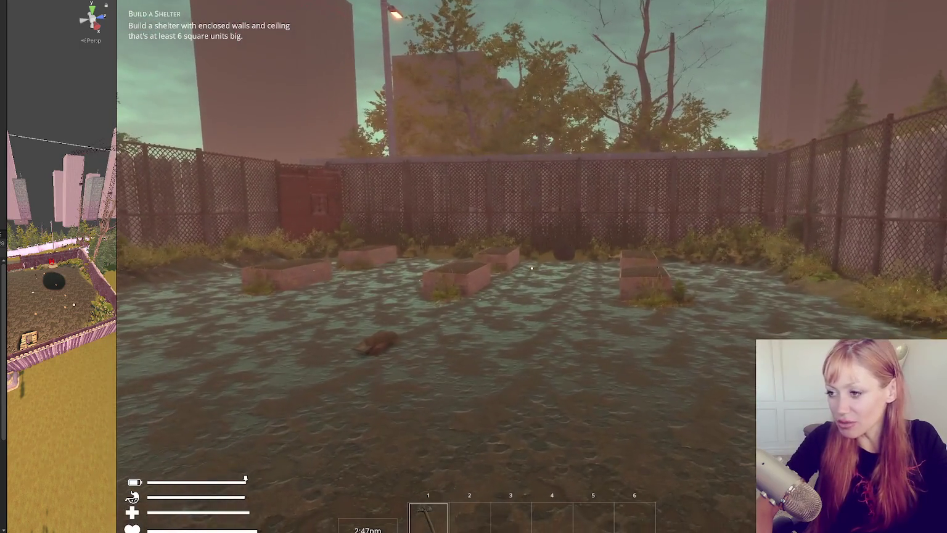
key("s")
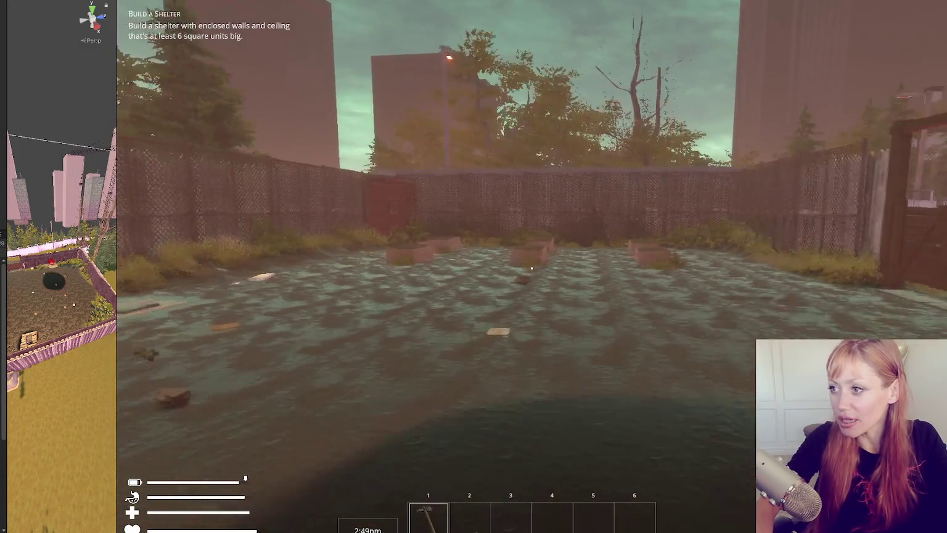
key("w")
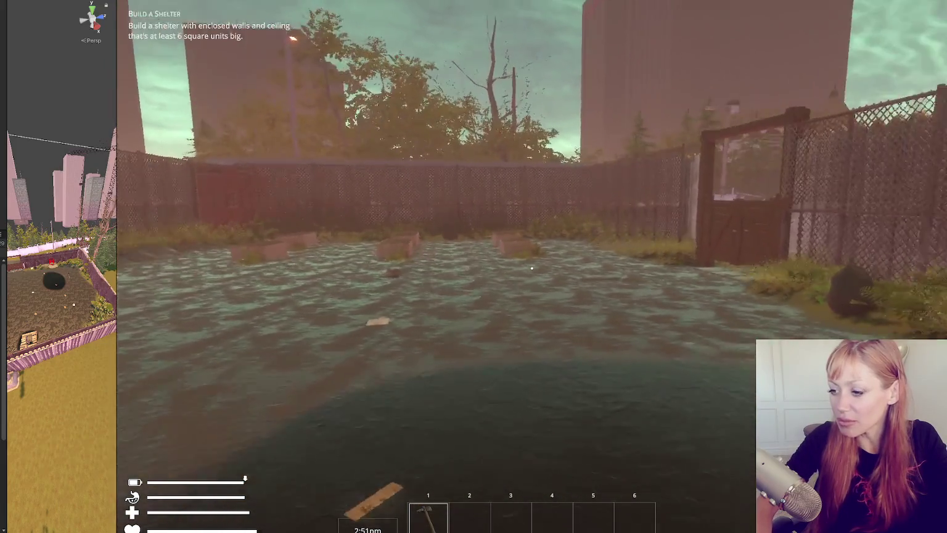
key("a")
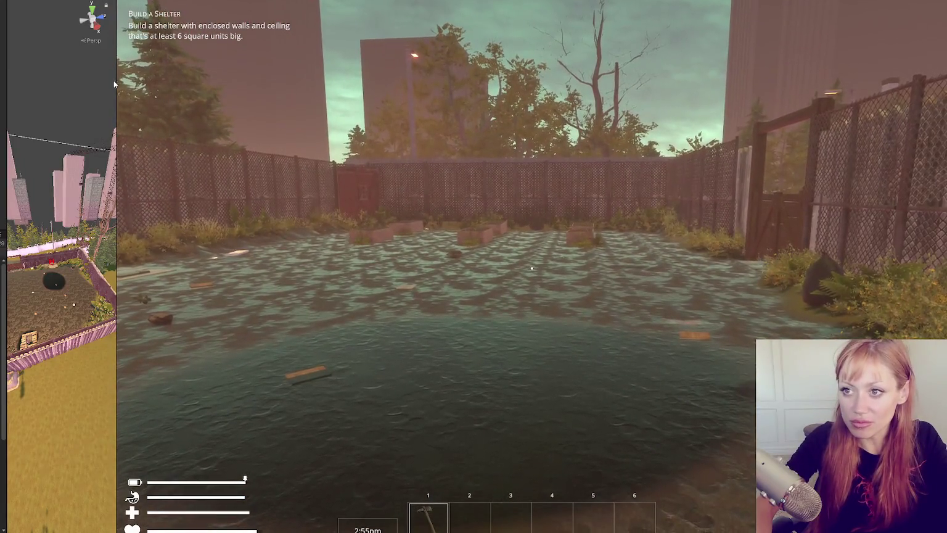
Widen the Scene view over the Game view, lower its camera, and pause the game
left_click_drag(116, 74, 293, 74)
left_click_drag(92, 266, 262, 219)
key("w")
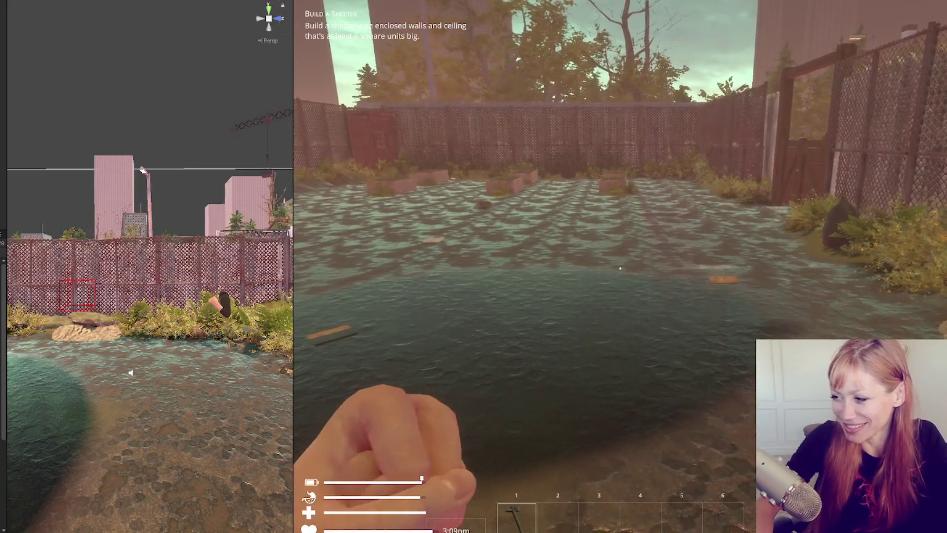
key("Escape")
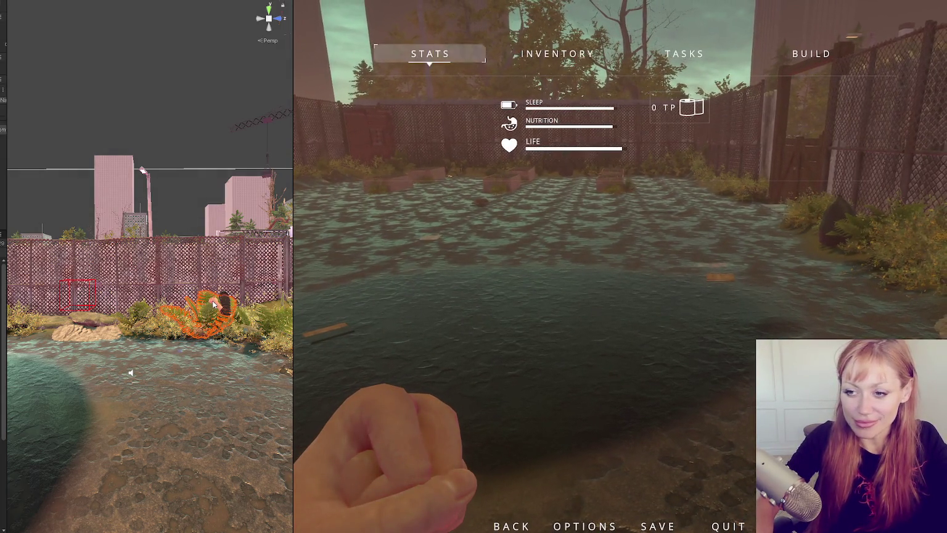
Fly the Scene camera to water level, select the fence bush, then narrow the Scene view and resume
scroll(131, 372, "up", 10)
scroll(112, 282, "down", 10)
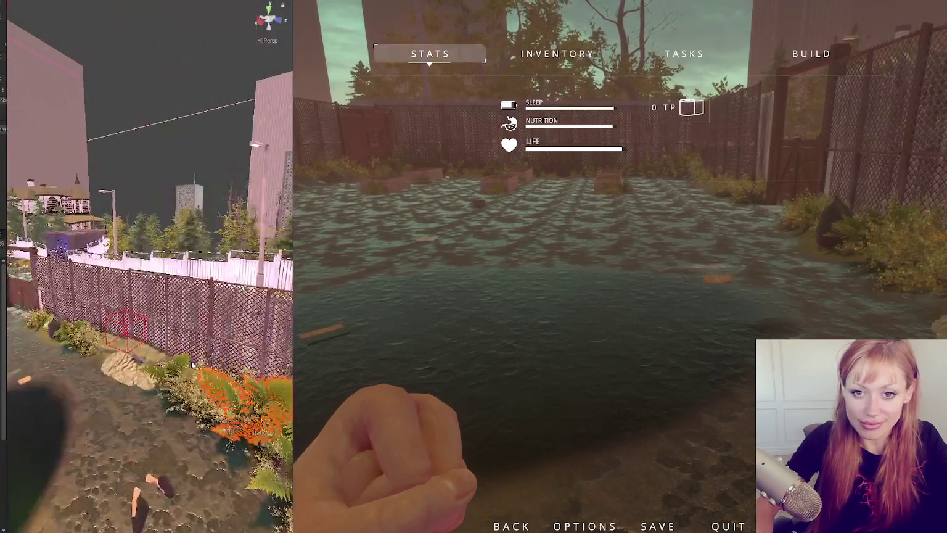
mouse_move(94, 291)
left_mouse_down()
mouse_move(105, 246)
mouse_move(106, 265)
mouse_move(100, 250)
left_mouse_up()
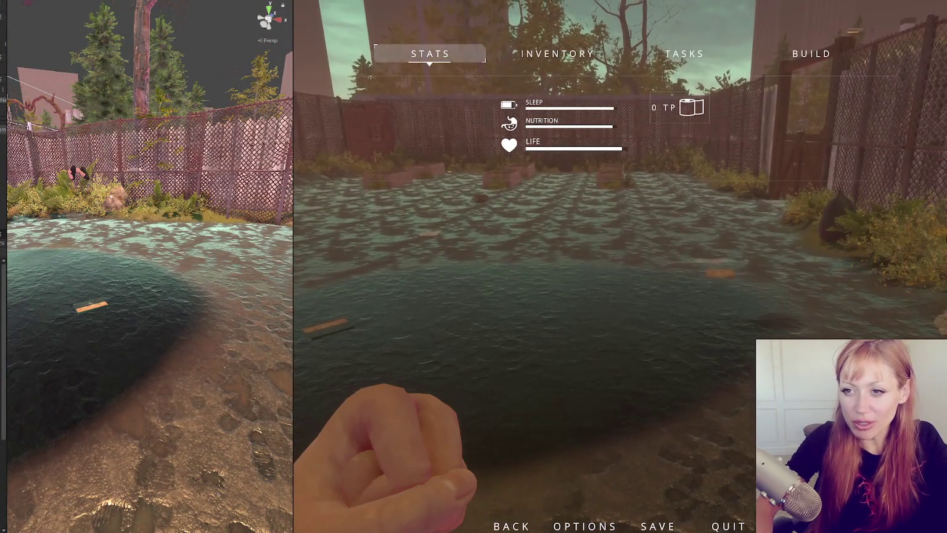
left_click(74, 179)
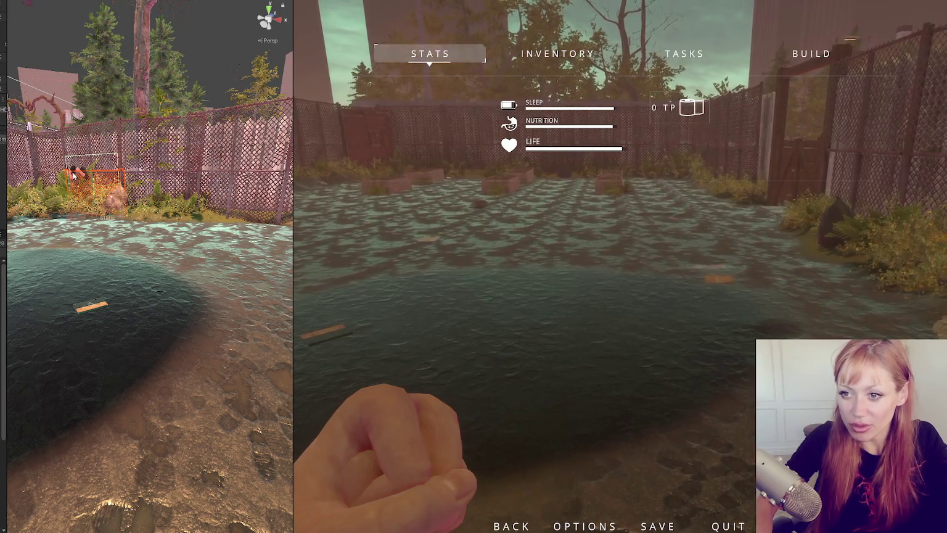
mouse_move(74, 179)
left_mouse_down()
mouse_move(167, 201)
mouse_move(205, 223)
left_mouse_up()
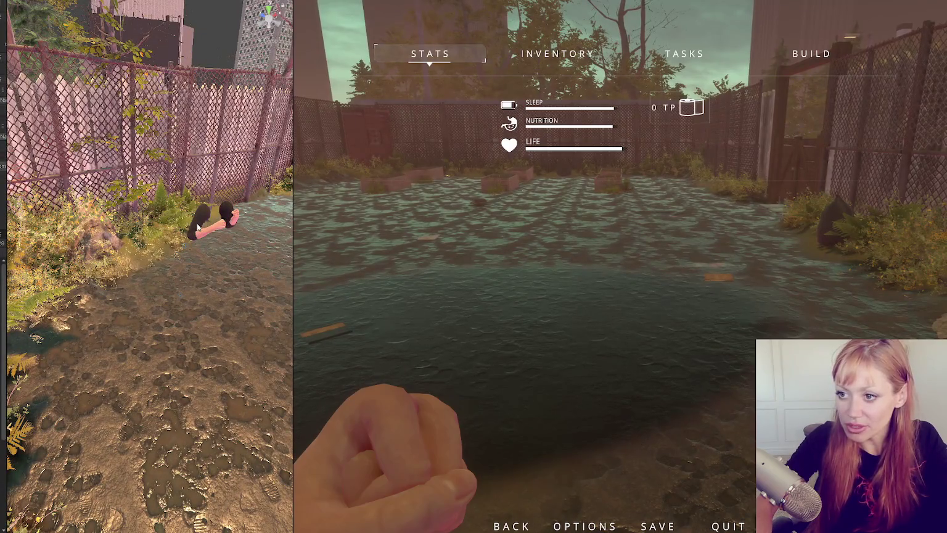
left_click_drag(292, 204, 192, 205)
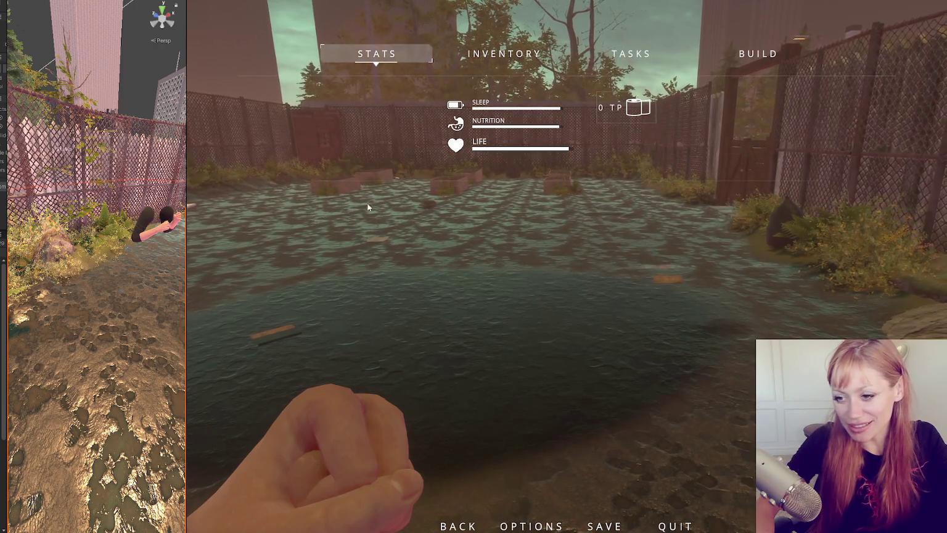
key("Escape")
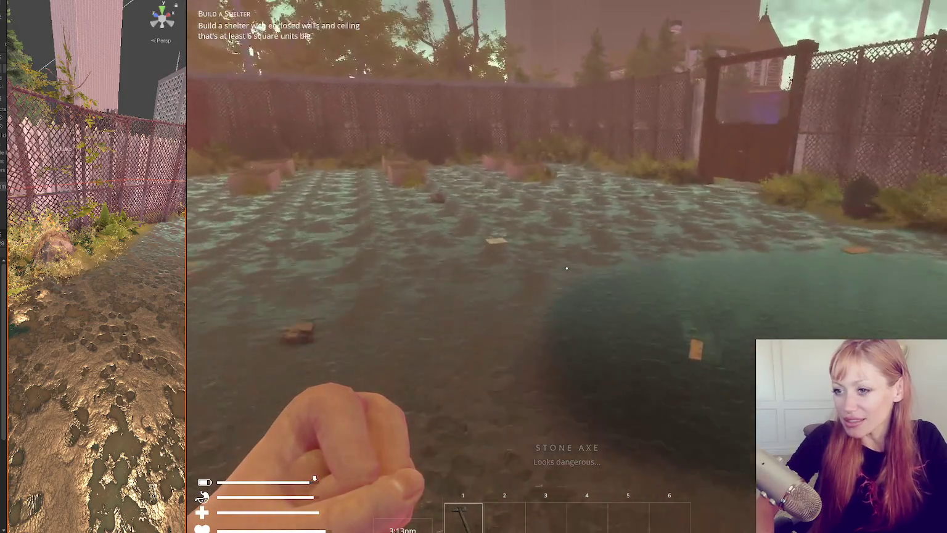
Widen the Scene view, select the character's hand, frame it with F and zoom in
key("Escape")
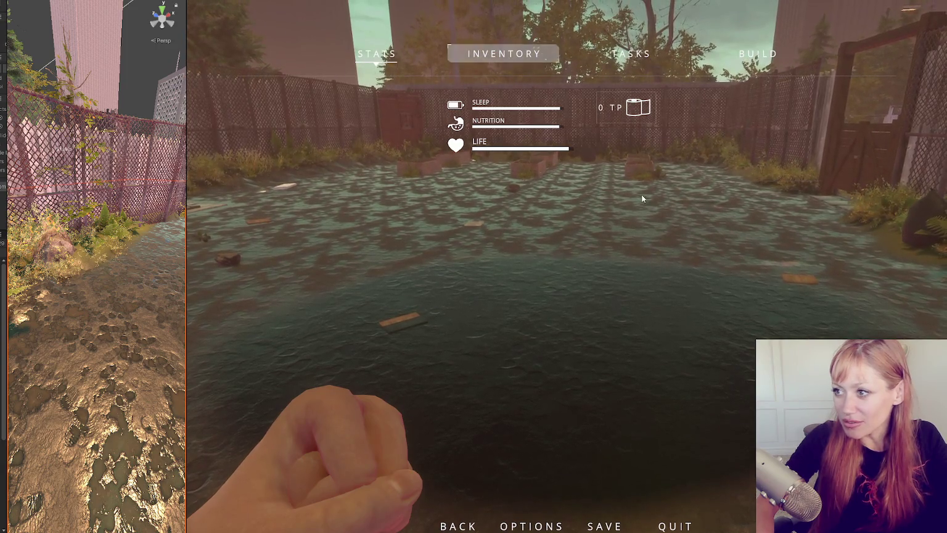
key("Escape")
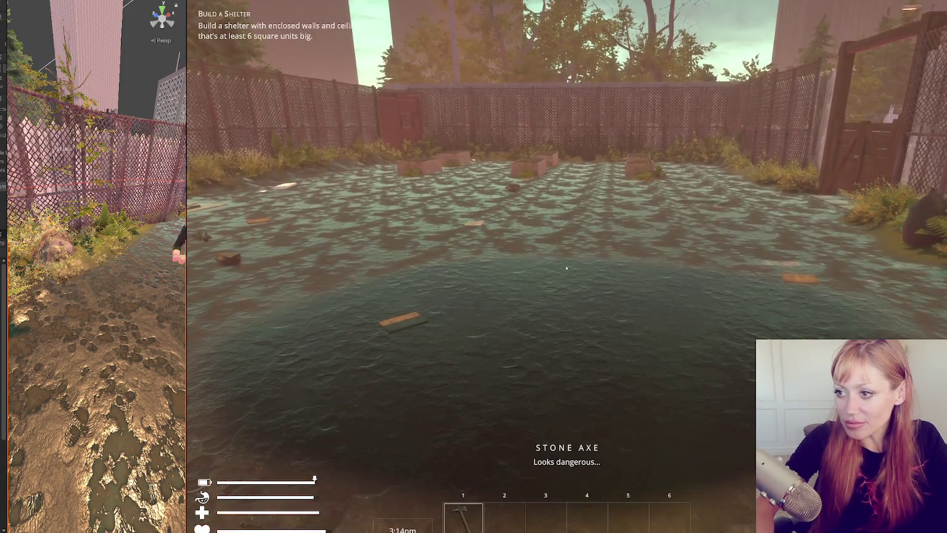
left_click_drag(186, 210, 395, 216)
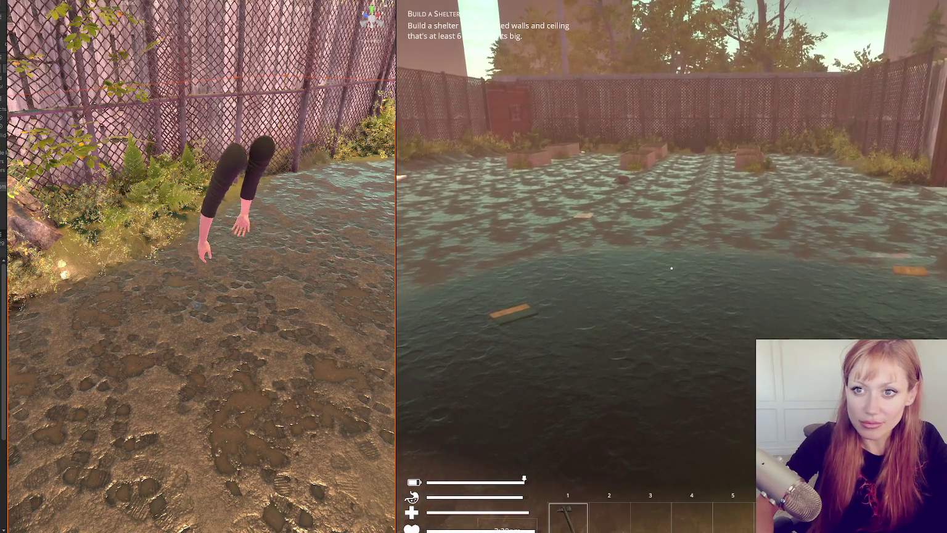
left_click(204, 247)
key("f")
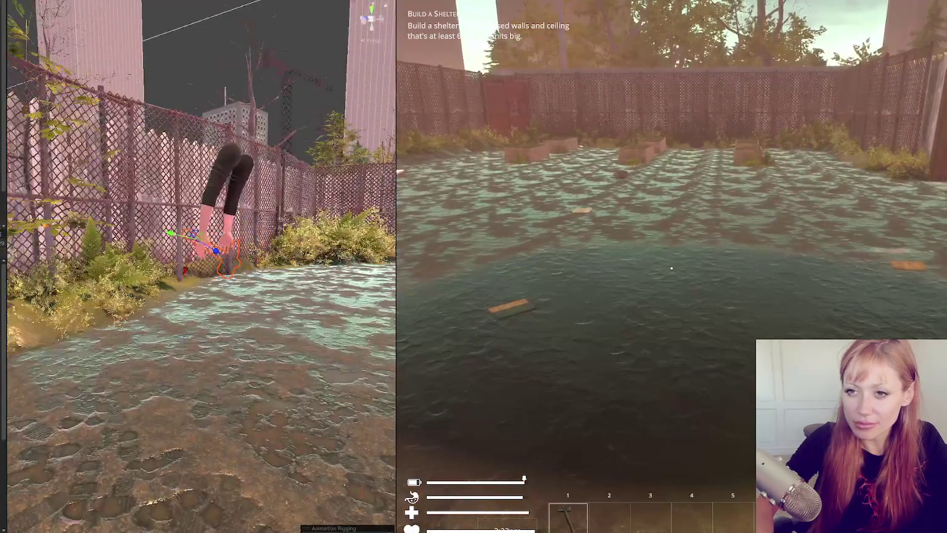
scroll(204, 246, "up", 3)
left_click_drag(6, 110, 86, 110)
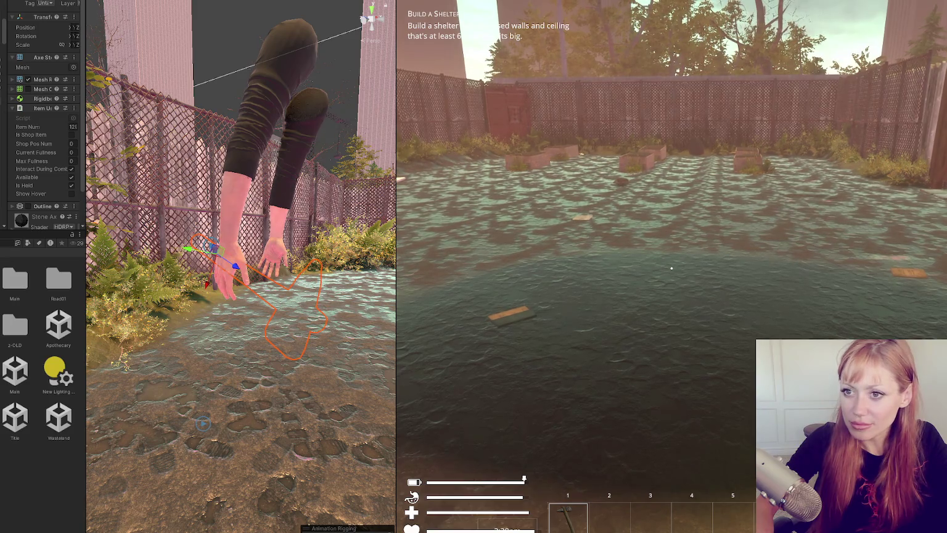
Swing the axe in the game while orbiting the Scene view around the arms
left_click(671, 267)
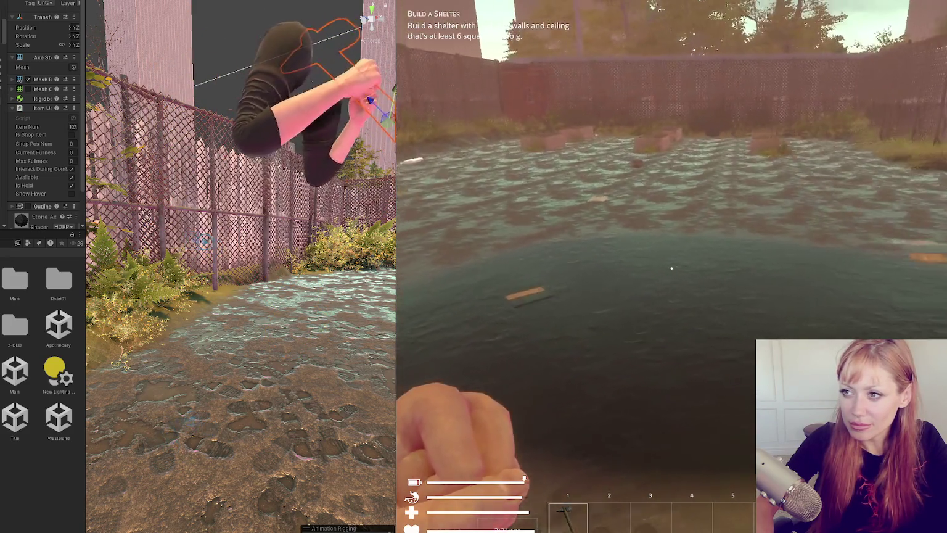
left_click(672, 267)
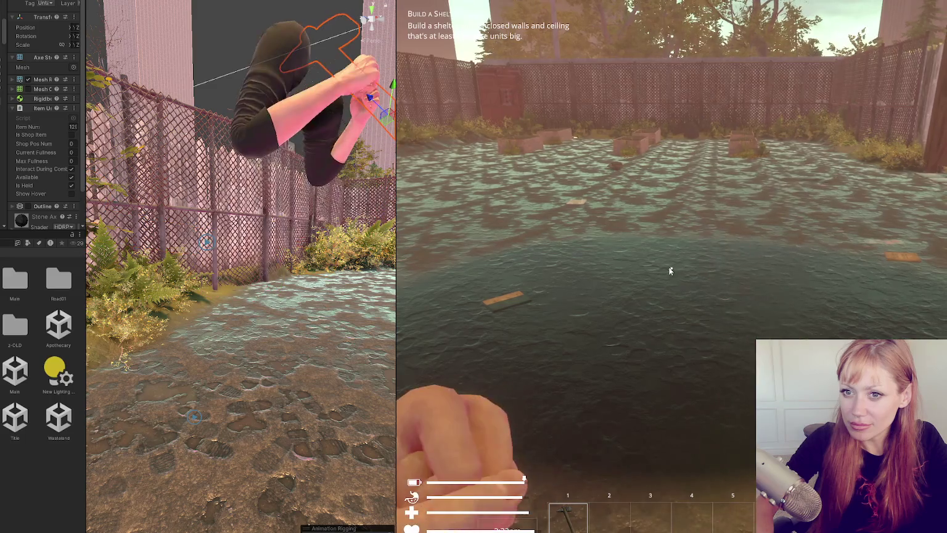
left_click(671, 268)
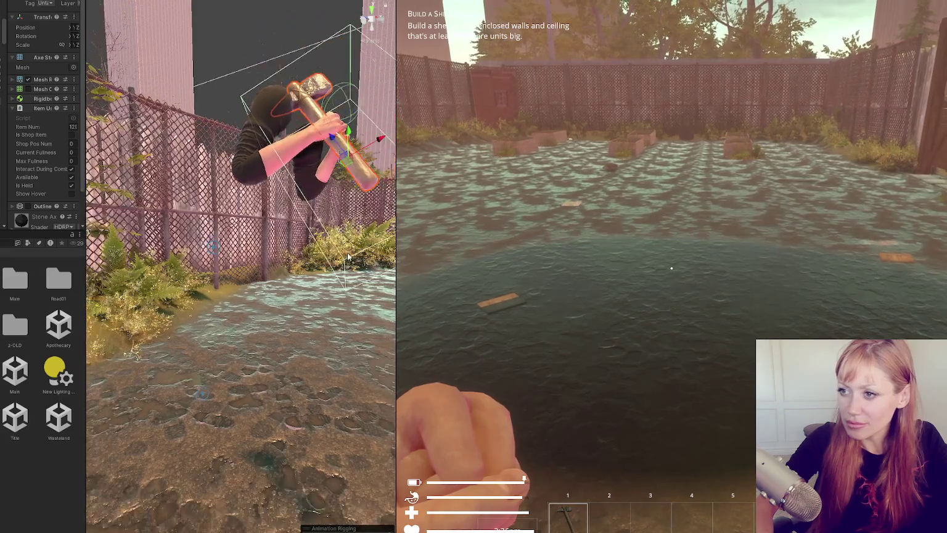
left_click_drag(256, 267, 240, 295)
left_click(530, 294)
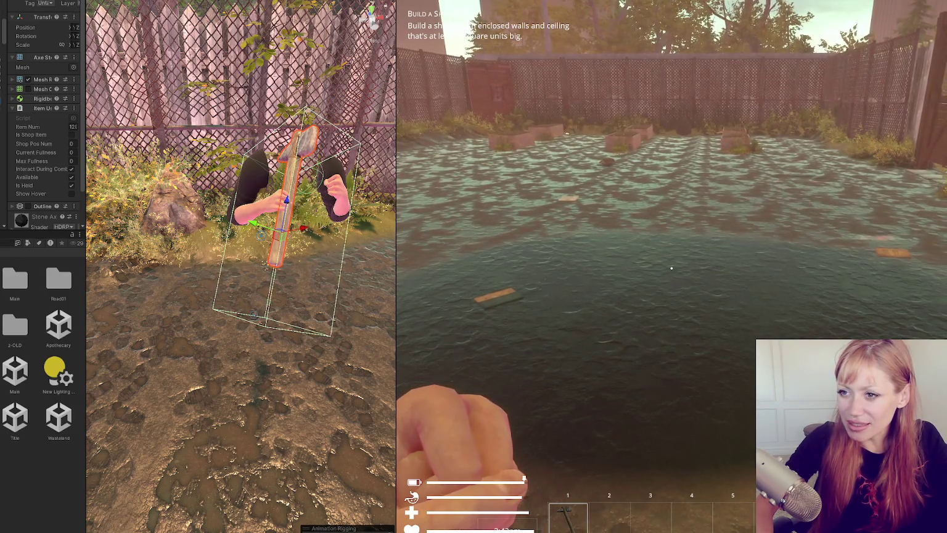
left_click(672, 267)
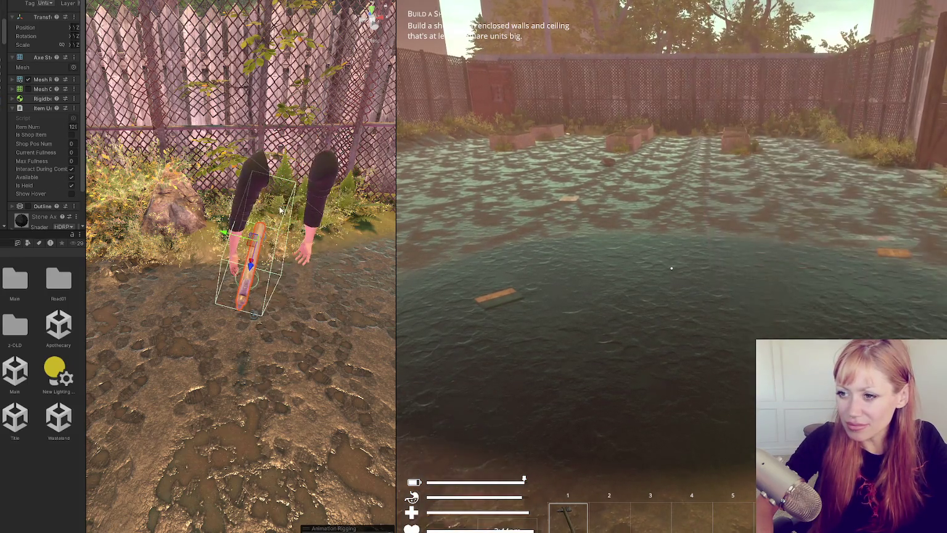
left_click_drag(214, 234, 214, 251)
left_click(205, 272)
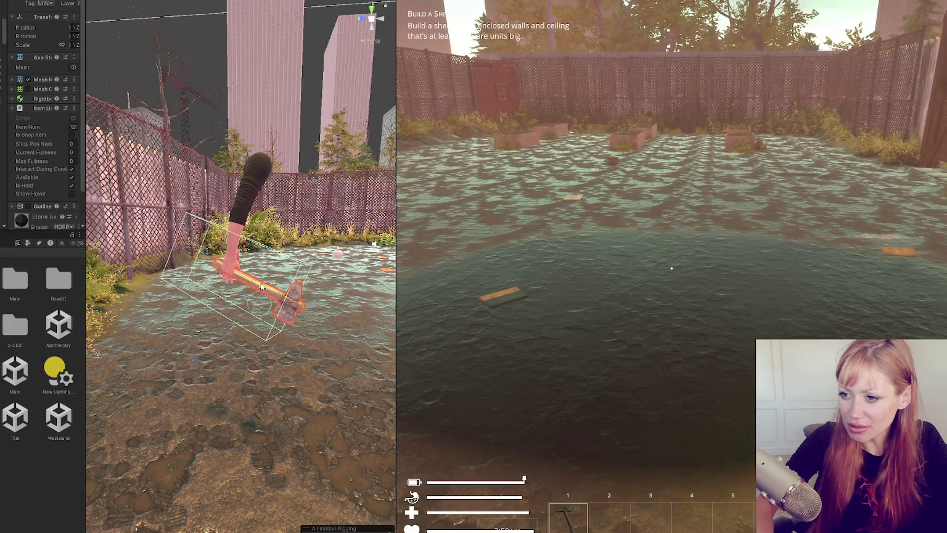
left_click_drag(256, 283, 265, 278)
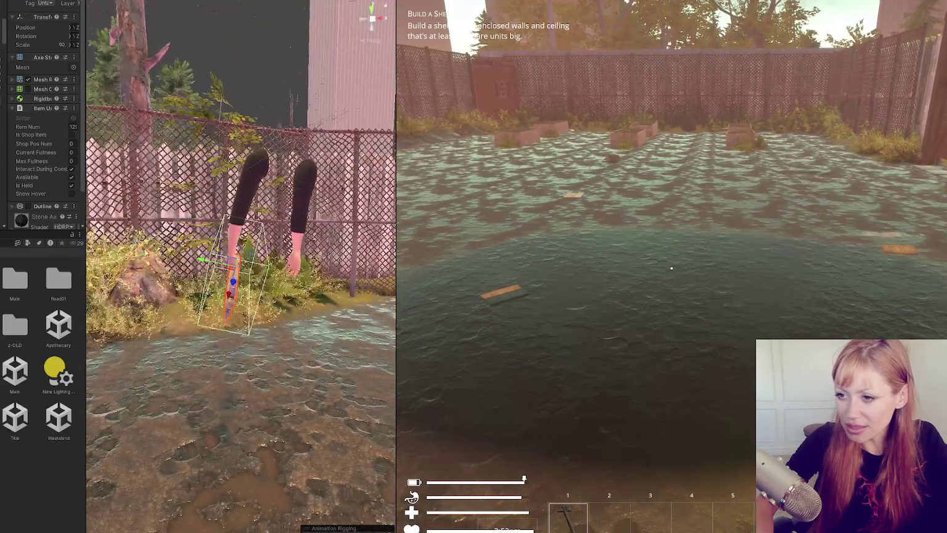
Swing the axe repeatedly, then pause and widen the Animator to show all states
left_click(672, 268)
left_click(672, 267)
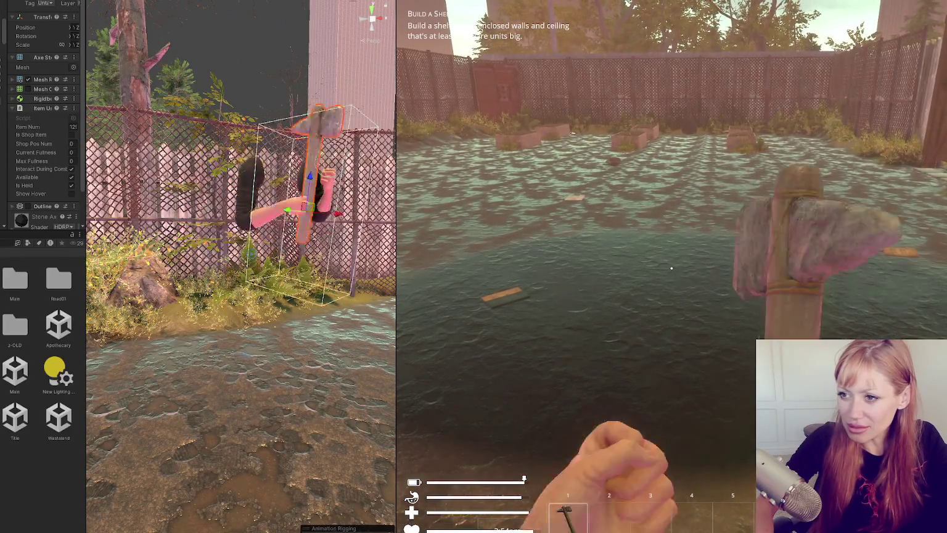
left_click(671, 268)
left_click(672, 267)
left_click(671, 268)
left_click(672, 268)
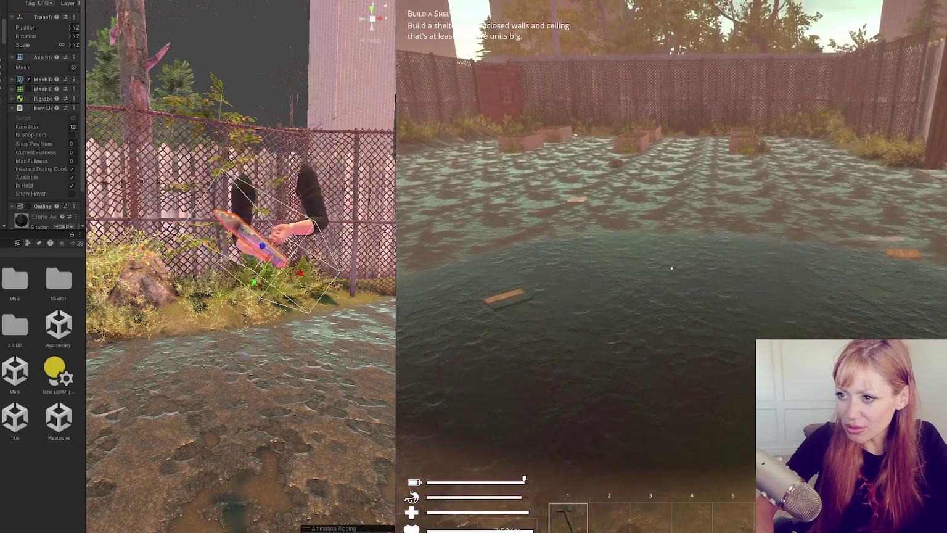
left_click(672, 268)
left_click(671, 267)
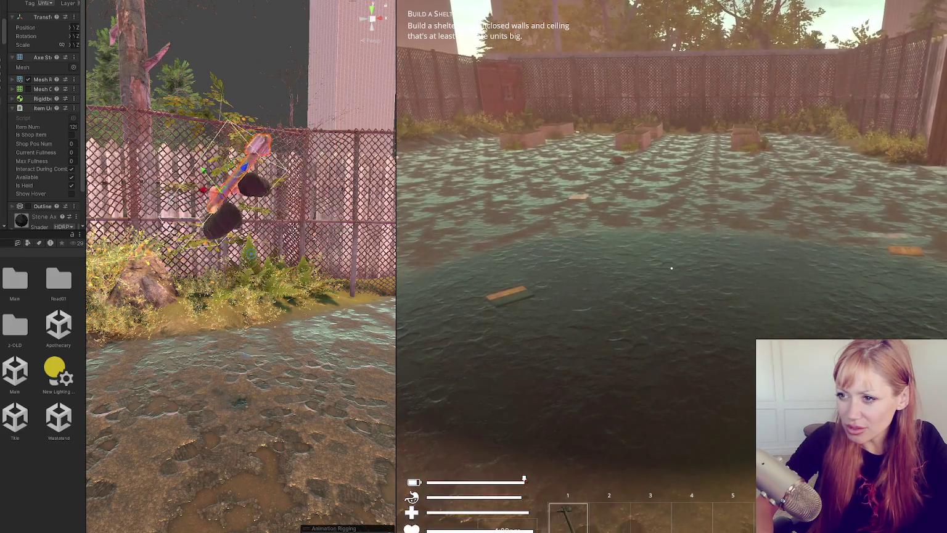
left_click(671, 268)
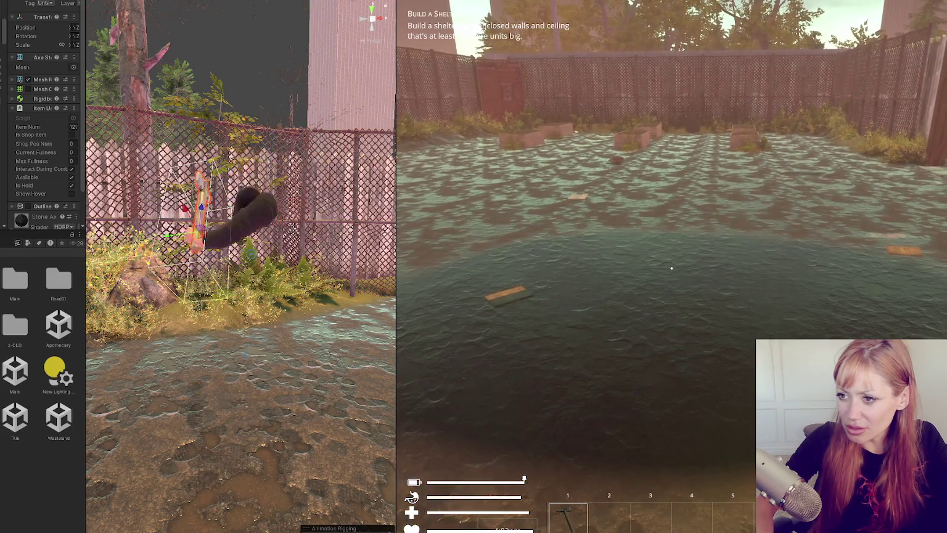
left_click(672, 268)
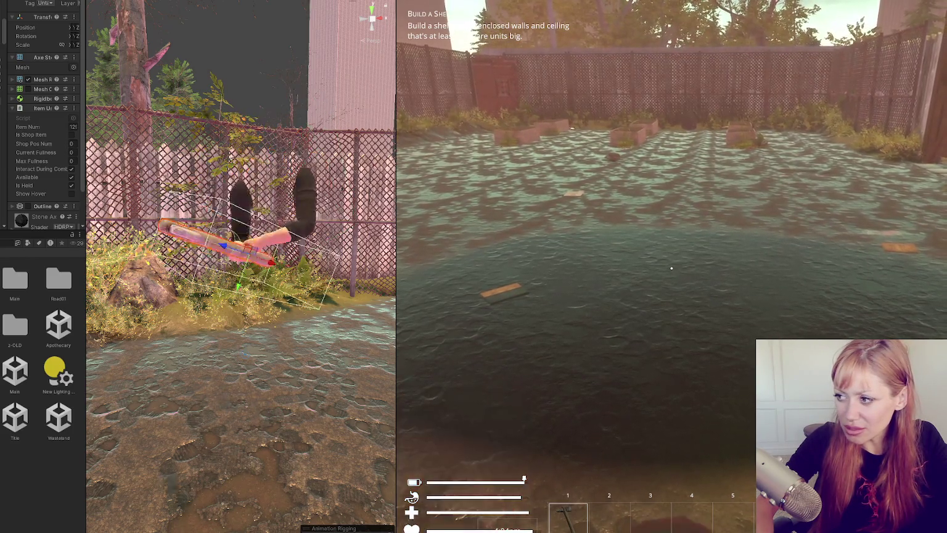
left_click(671, 268)
left_click(672, 267)
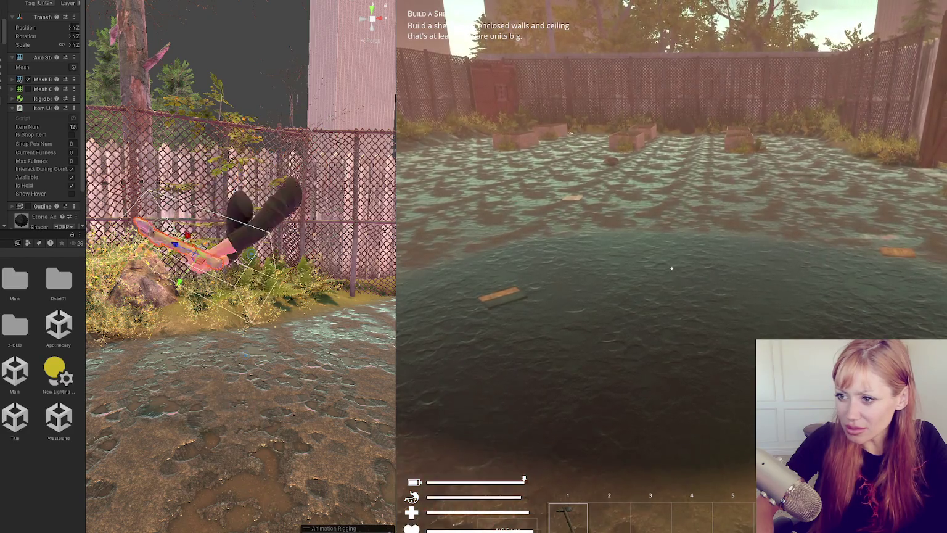
left_click(672, 268)
left_click(671, 267)
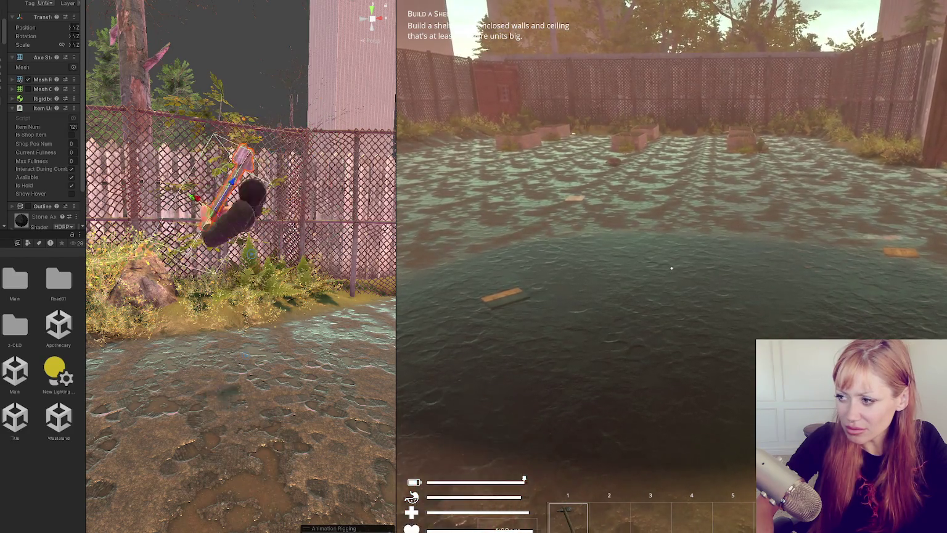
left_click(671, 268)
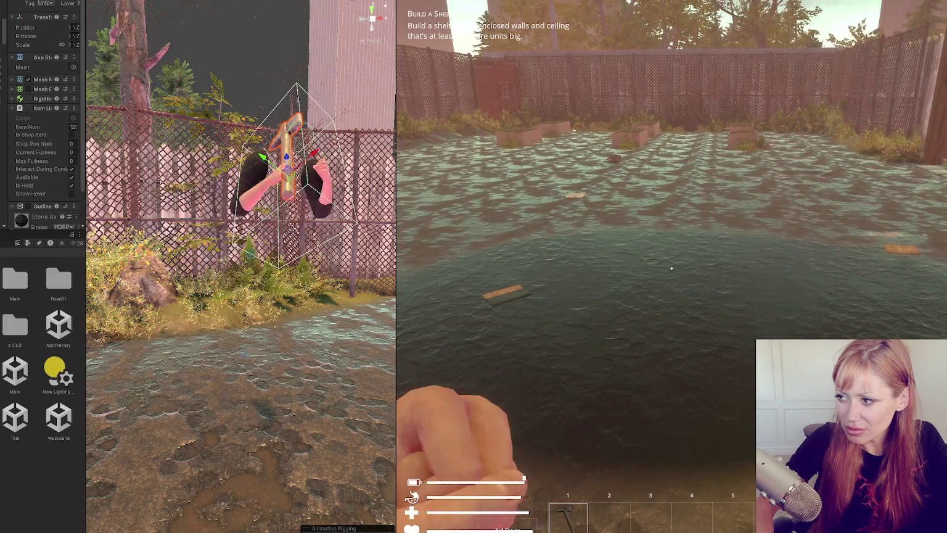
left_click(671, 267)
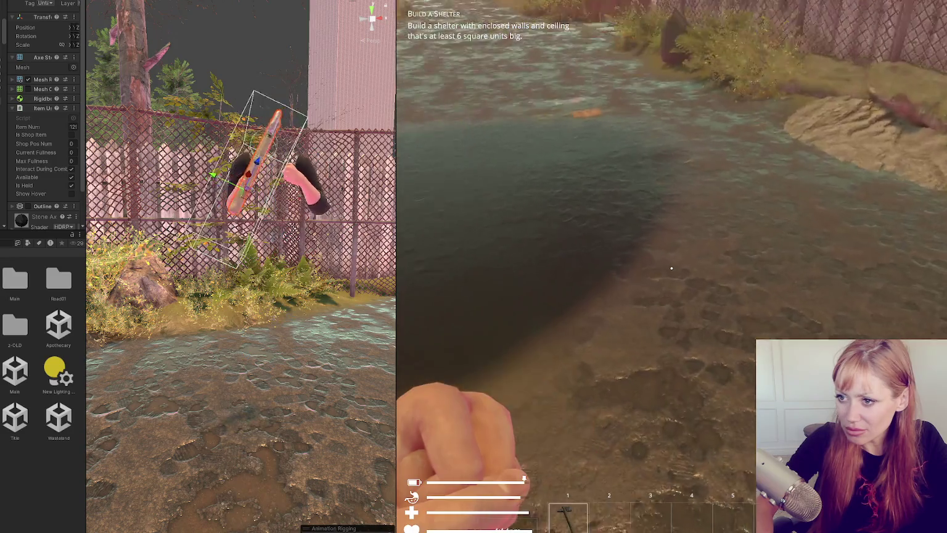
left_click(672, 267)
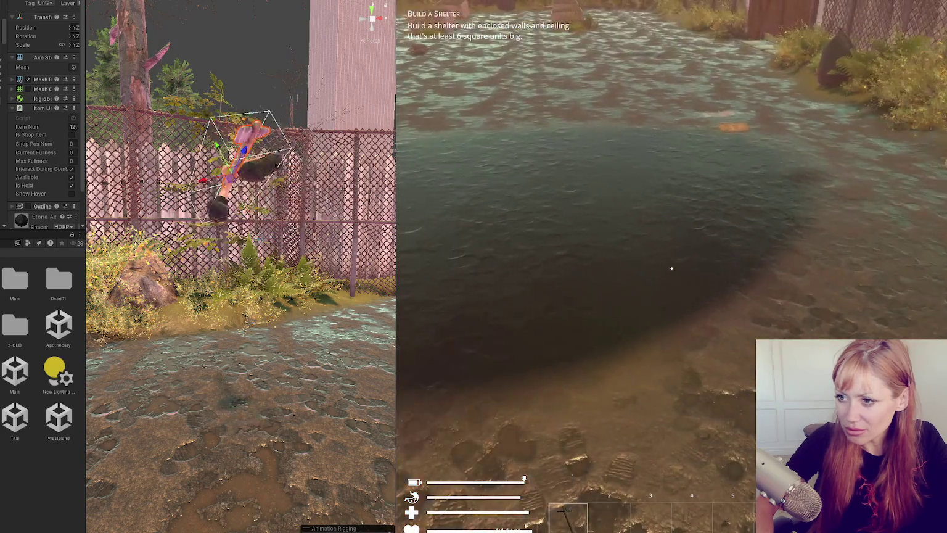
left_click(672, 267)
left_click(671, 268)
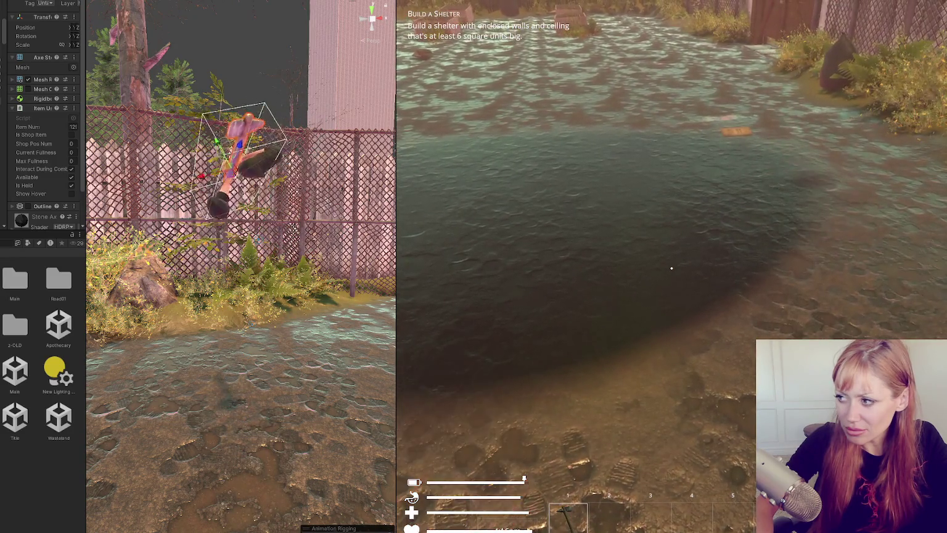
left_click(671, 267)
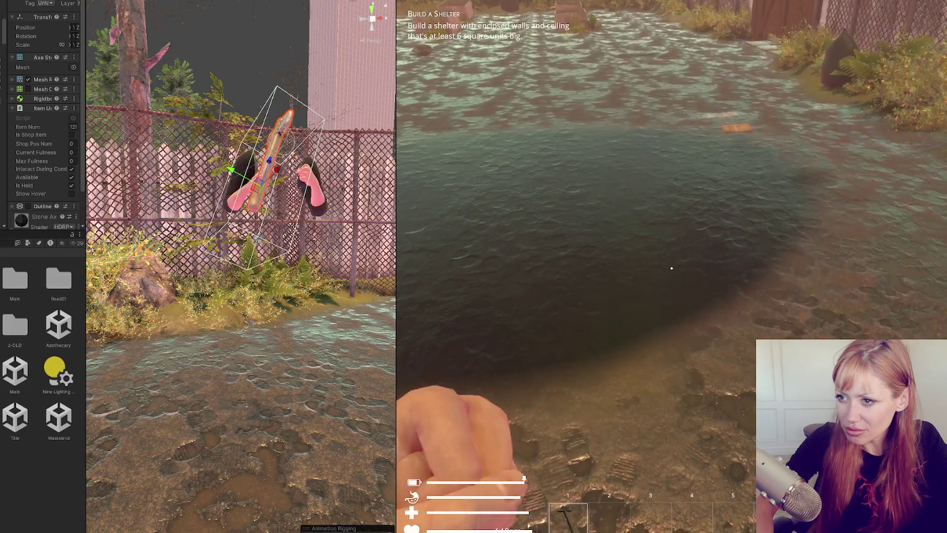
key("Escape")
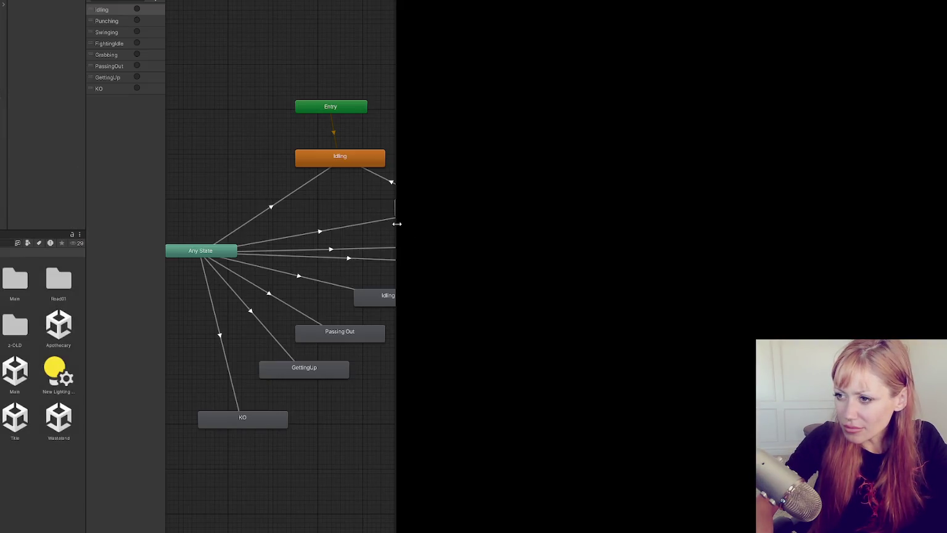
left_click_drag(397, 223, 683, 238)
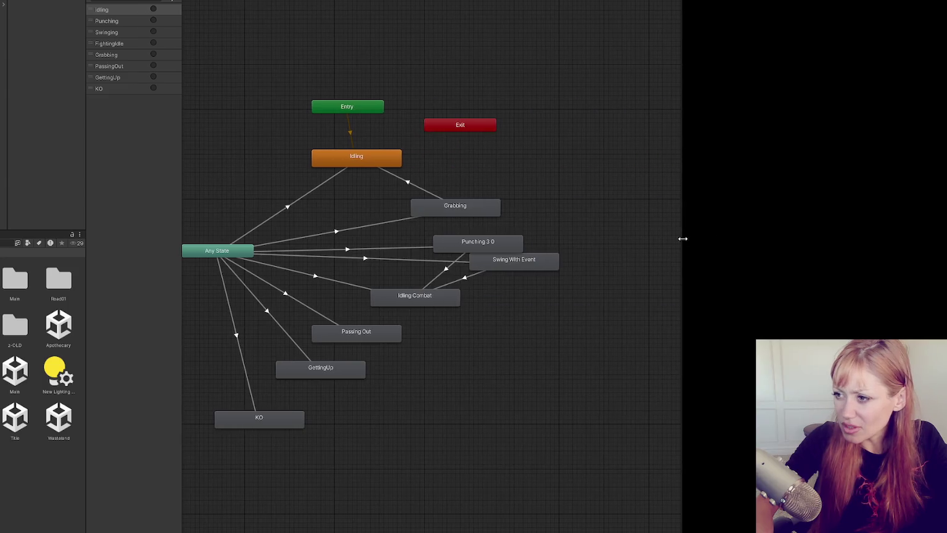
Inspect the Swing With Event state and its Idling Combat transition in a widened Inspector
left_click(504, 261)
left_click_drag(85, 172, 282, 185)
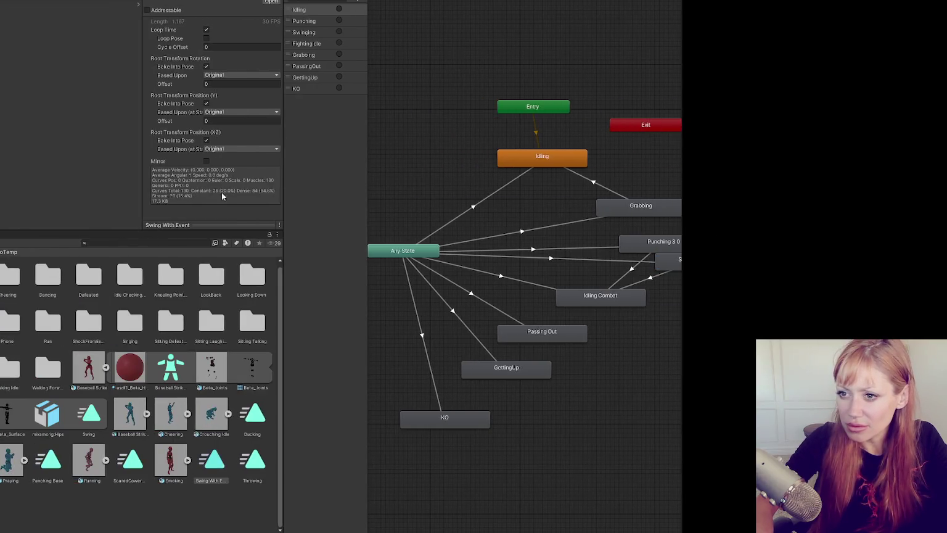
scroll(138, 184, "up", 5)
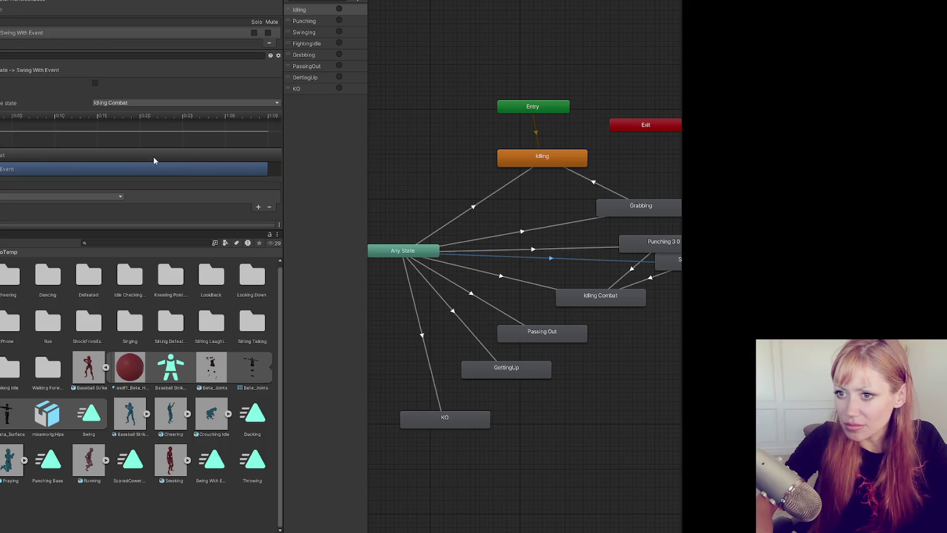
left_click(651, 279)
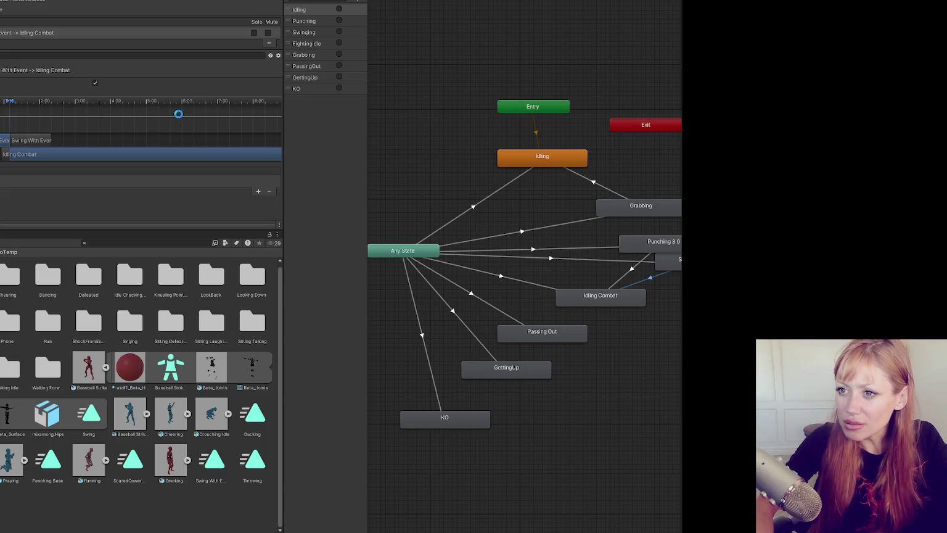
left_click_drag(284, 36, 71, 35)
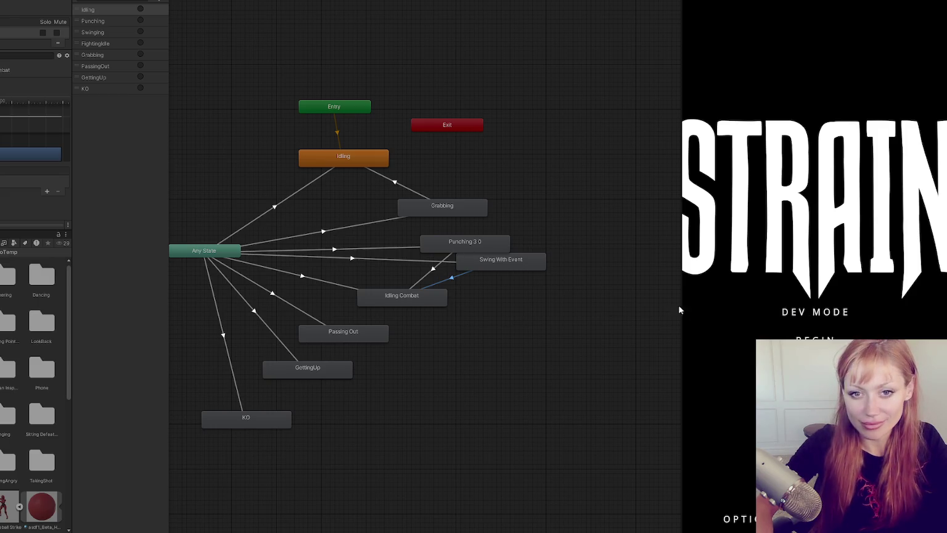
Start the game, enlarge the Game view, and run 'stone 100' in the console
left_click(817, 336)
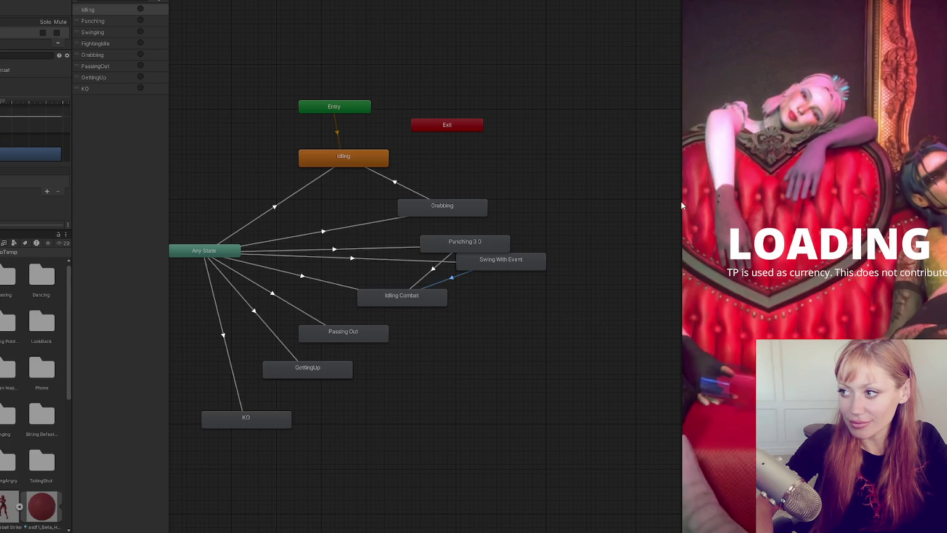
left_click_drag(677, 202, 283, 202)
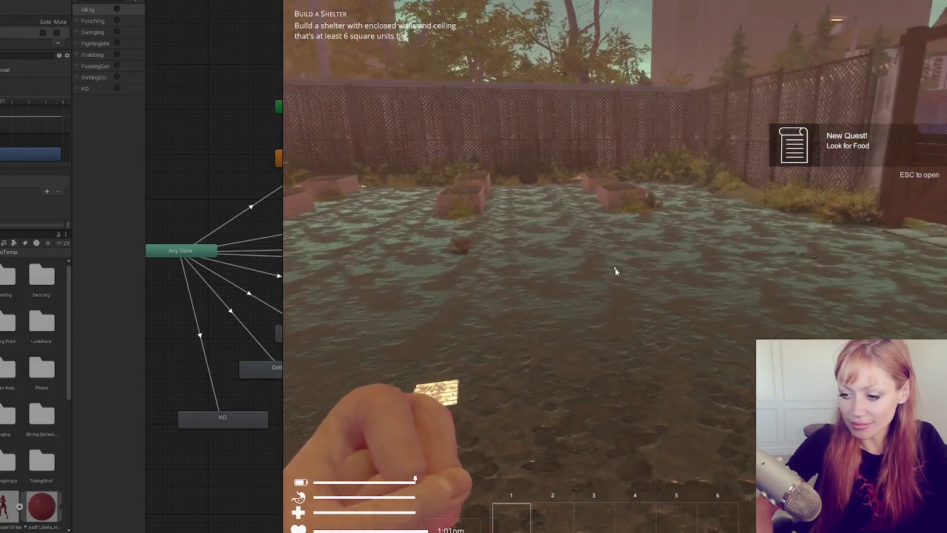
key("Escape")
key("grave")
type("stone 100")
key("Return")
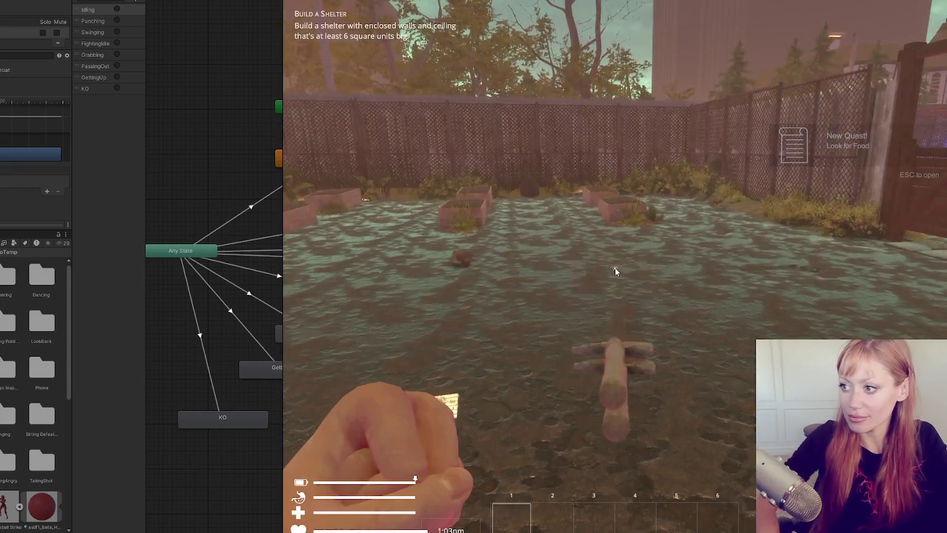
Pick up the stone axe, swing it twice, then stop Play mode
left_click(615, 268)
key("e")
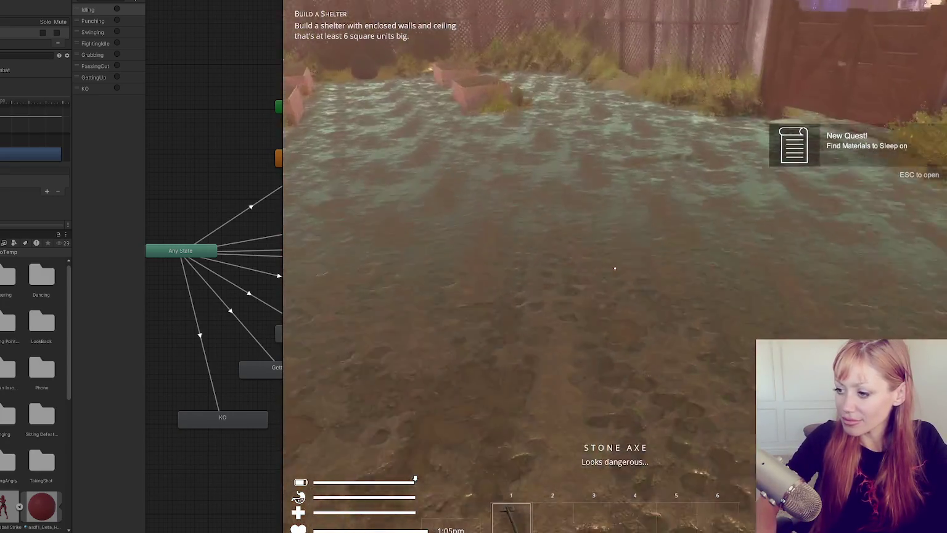
left_click(615, 267)
left_click(614, 268)
key("Escape")
key("ctrl+p")
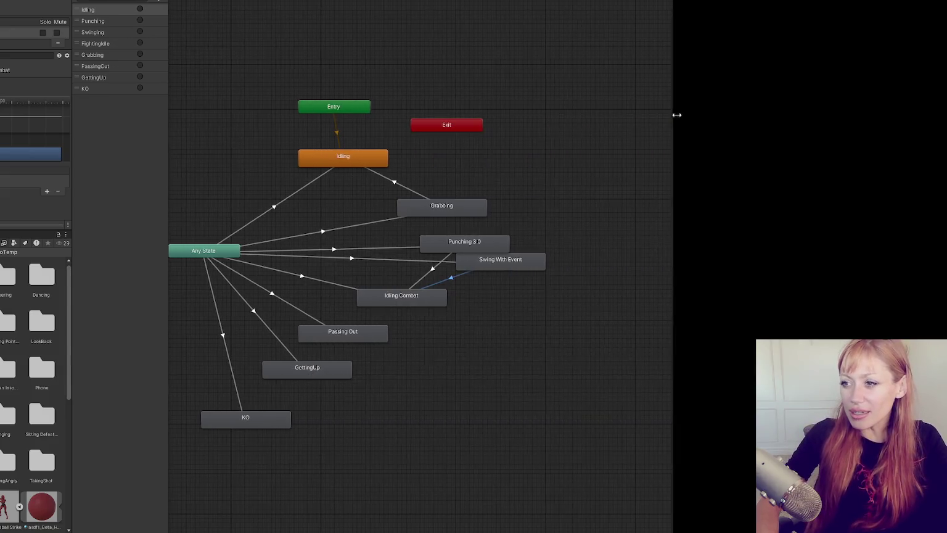
Drag Swing With Event, Idling Combat and Passing Out apart in the Animator graph
left_click_drag(509, 263, 512, 268)
mouse_move(392, 299)
left_mouse_down()
mouse_move(388, 306)
mouse_move(414, 322)
left_mouse_up()
left_click_drag(345, 333, 357, 361)
left_click(310, 373)
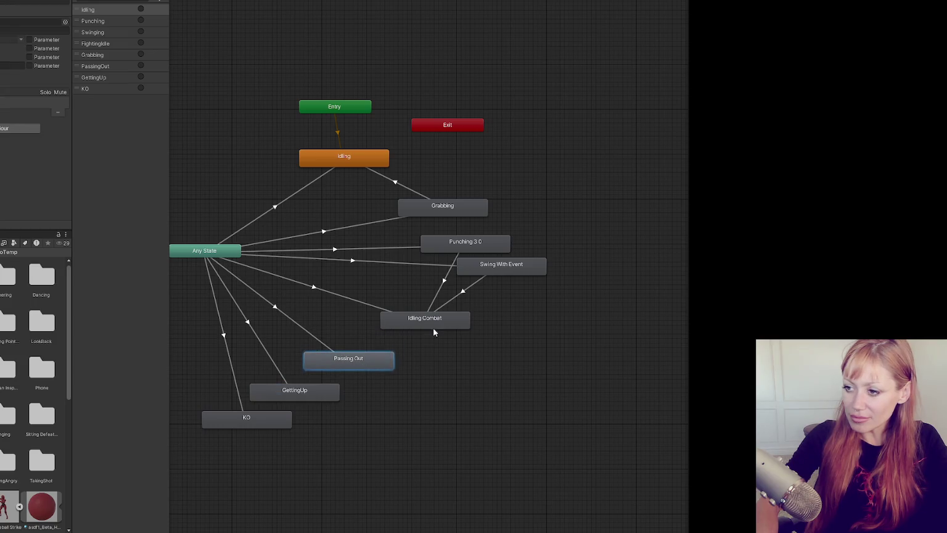
left_click_drag(442, 329, 474, 329)
Move Punching 3 0 right, place Swing With Event beneath it, and open that clip
mouse_move(498, 260)
left_mouse_down()
mouse_move(535, 266)
mouse_move(511, 242)
mouse_move(493, 239)
left_mouse_up()
left_click(515, 269)
left_click_drag(499, 270, 389, 269)
left_click_drag(453, 241, 541, 248)
left_click_drag(433, 269, 516, 273)
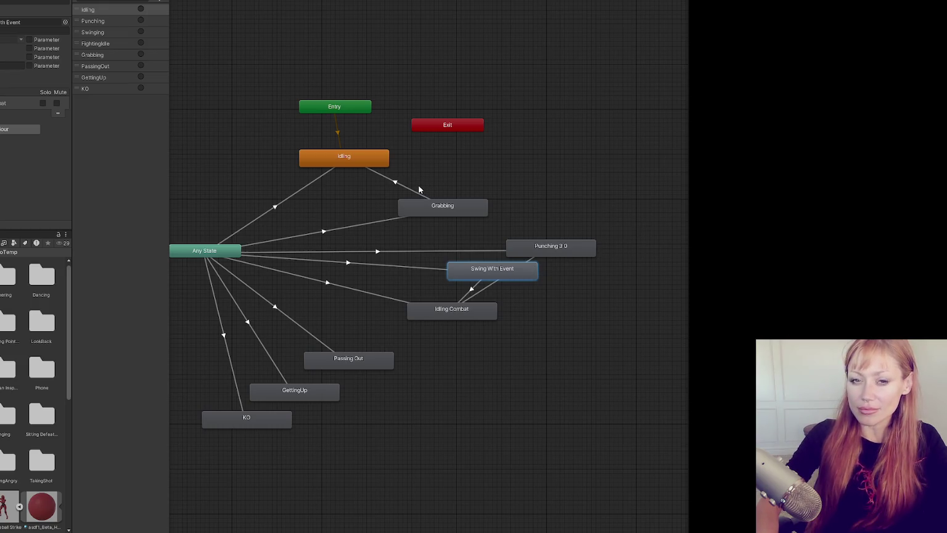
double_click(511, 277)
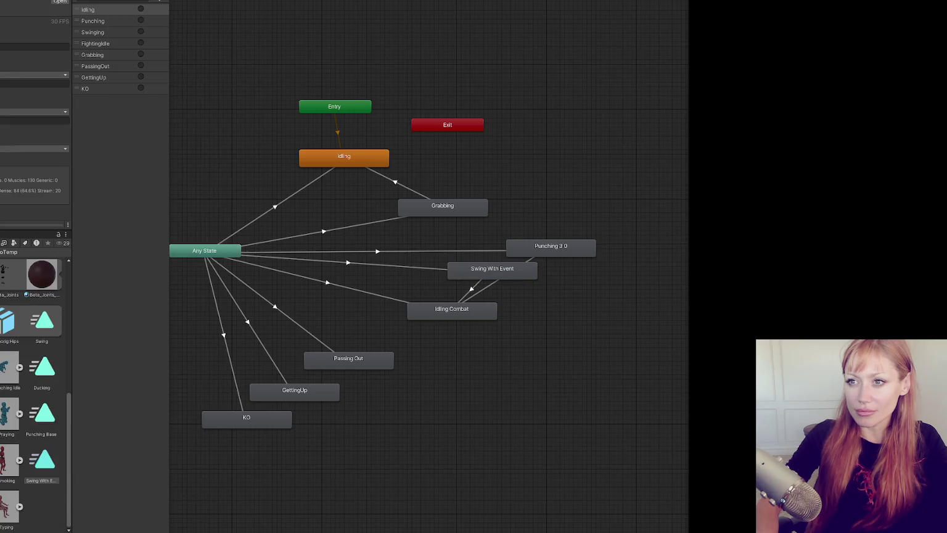
Open the Unity Version Control window and dismiss its message
left_click(123, 0)
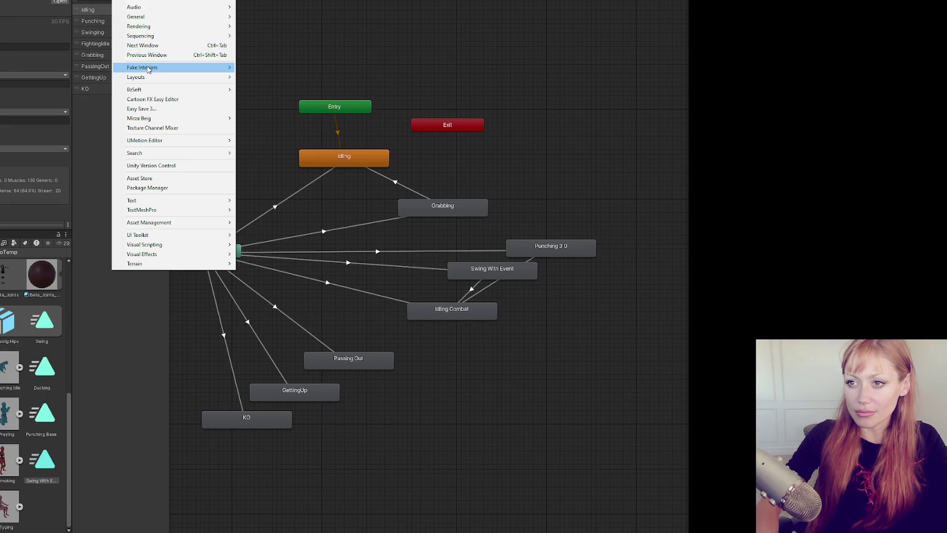
mouse_move(142, 27)
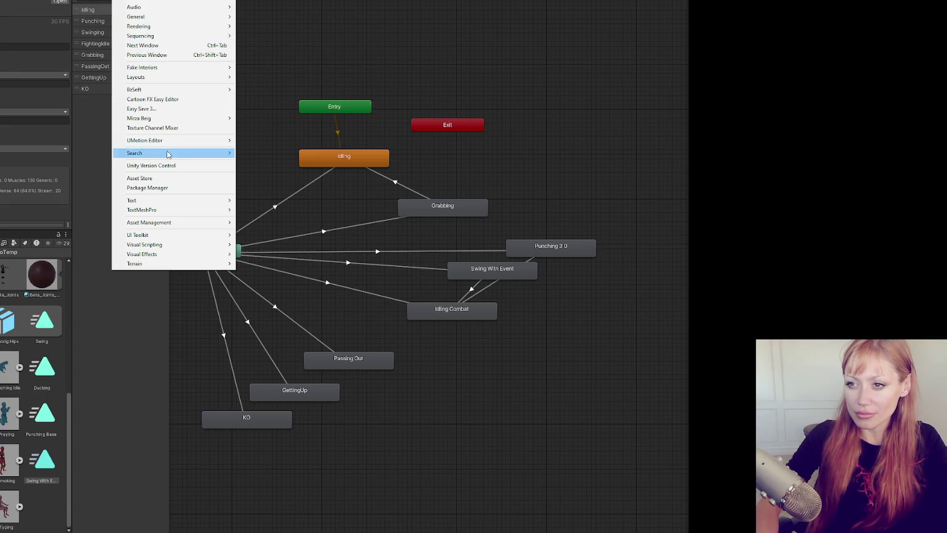
left_click(163, 165)
left_click(464, 291)
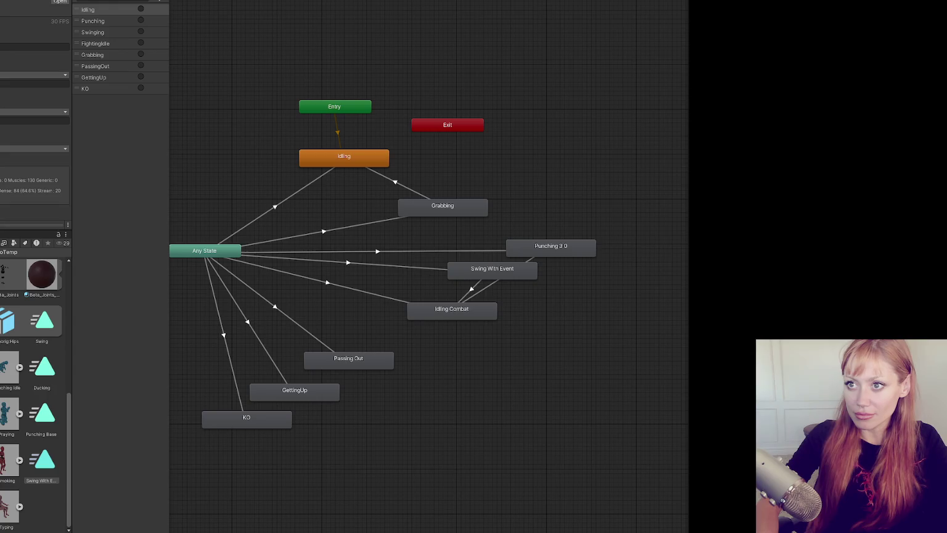
key("Escape")
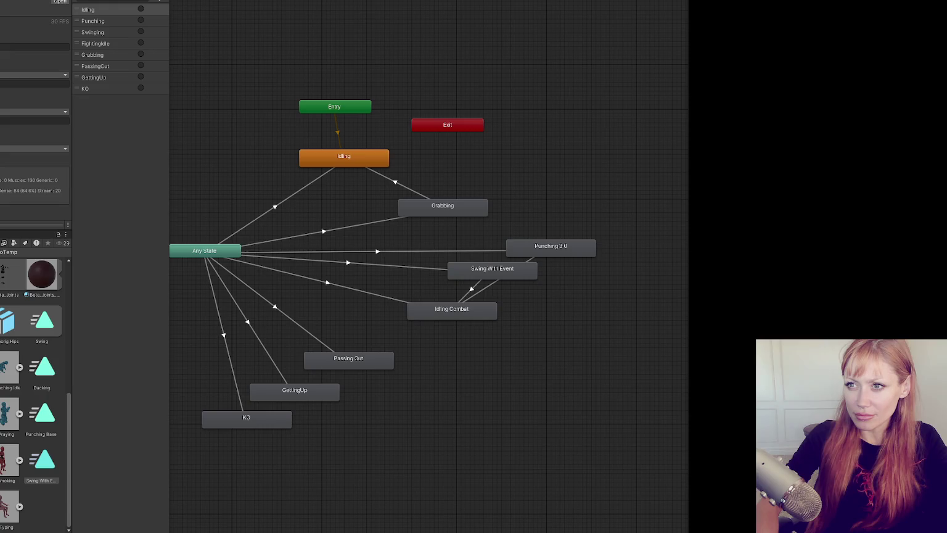
Switch the editor to another window layout from Window > Layouts
left_click(123, 0)
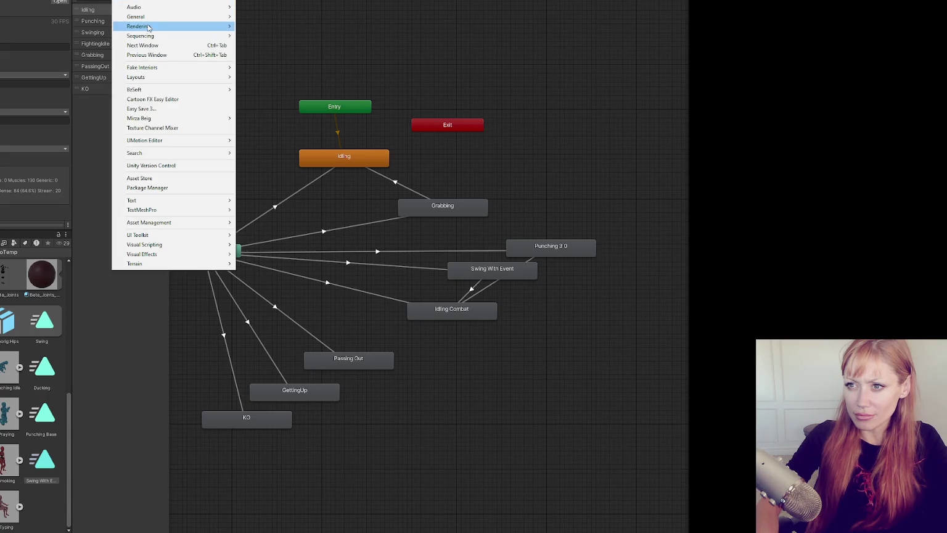
mouse_move(190, 78)
left_click(262, 85)
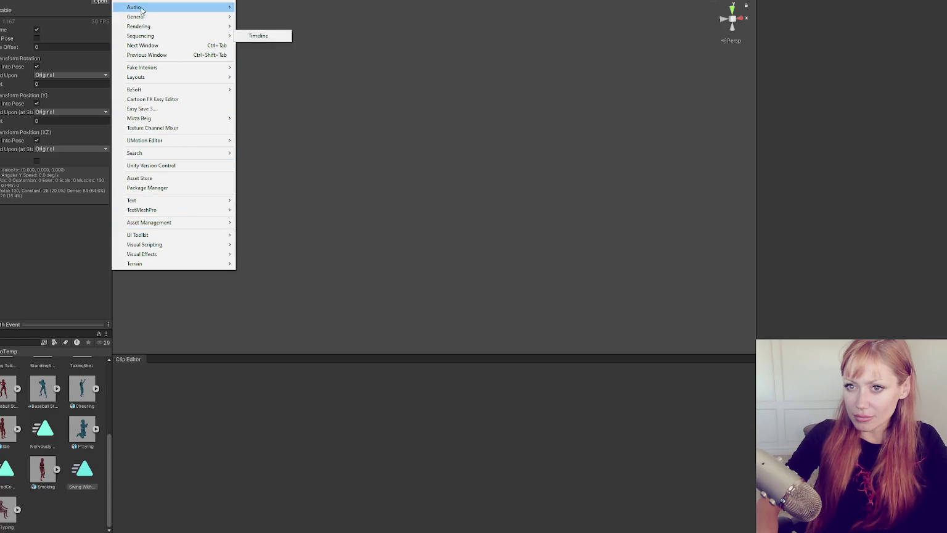
key("Escape")
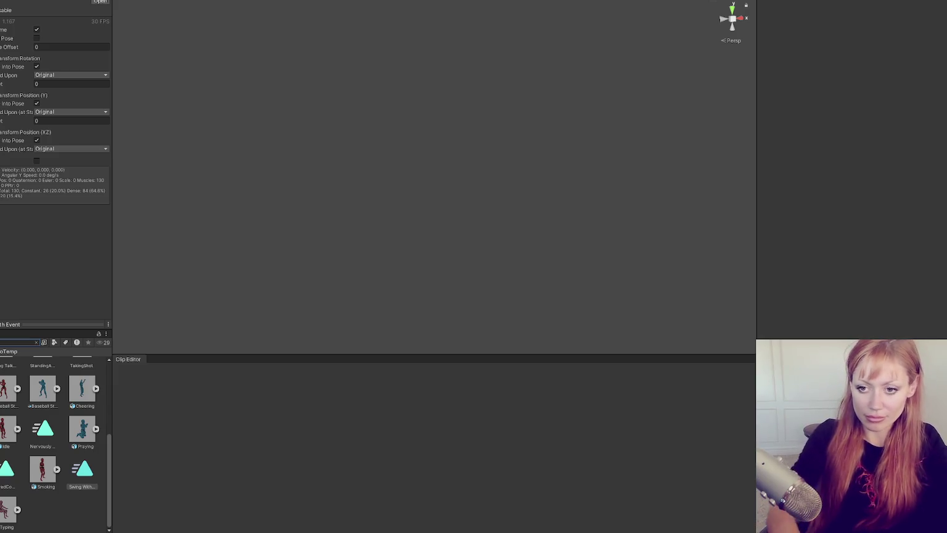
Search the project for 'player', browse the results, then clear the search and select the Main scene
type("player")
scroll(70, 419, "up", 3)
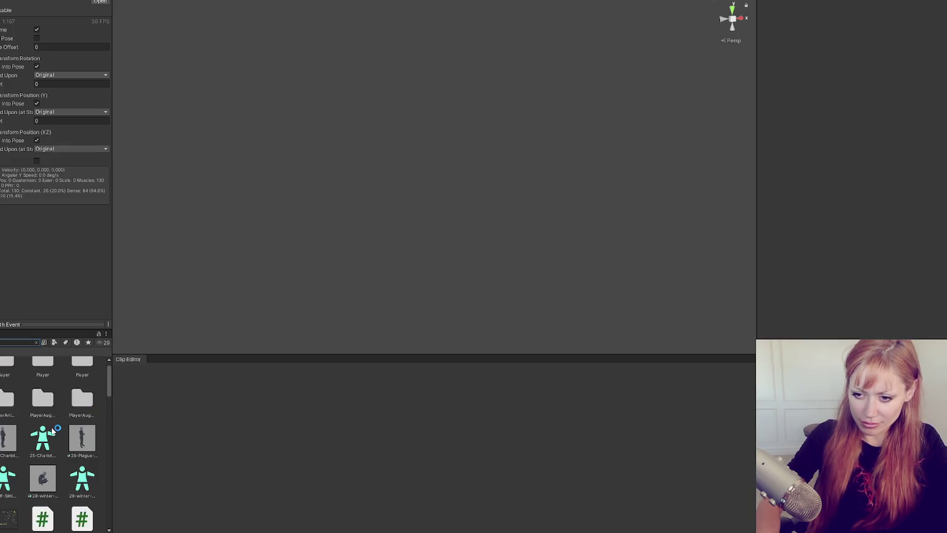
scroll(68, 419, "down", 5)
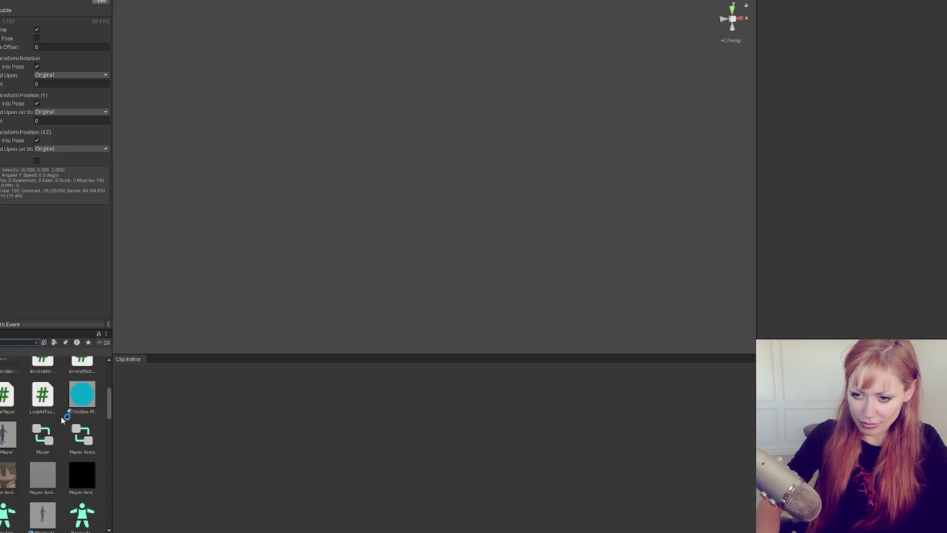
scroll(64, 421, "down", 5)
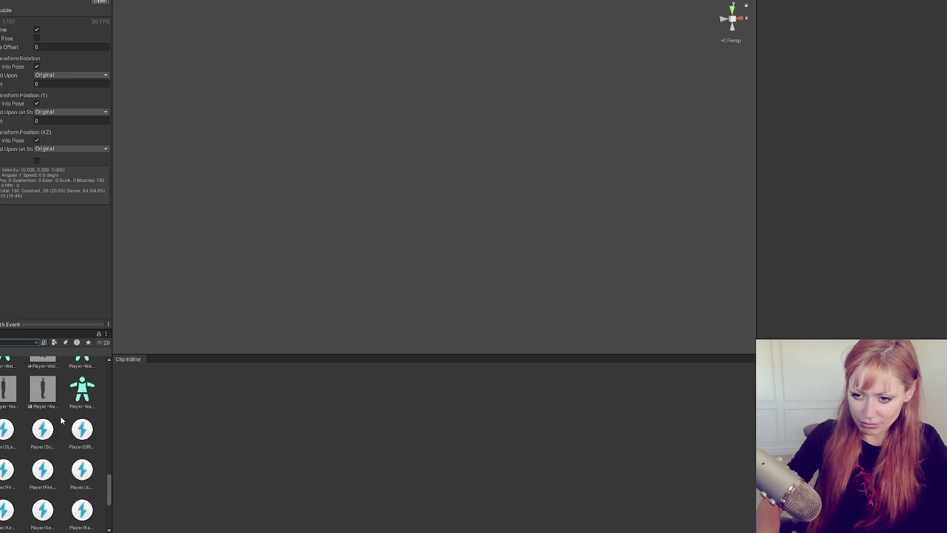
scroll(62, 420, "up", 1)
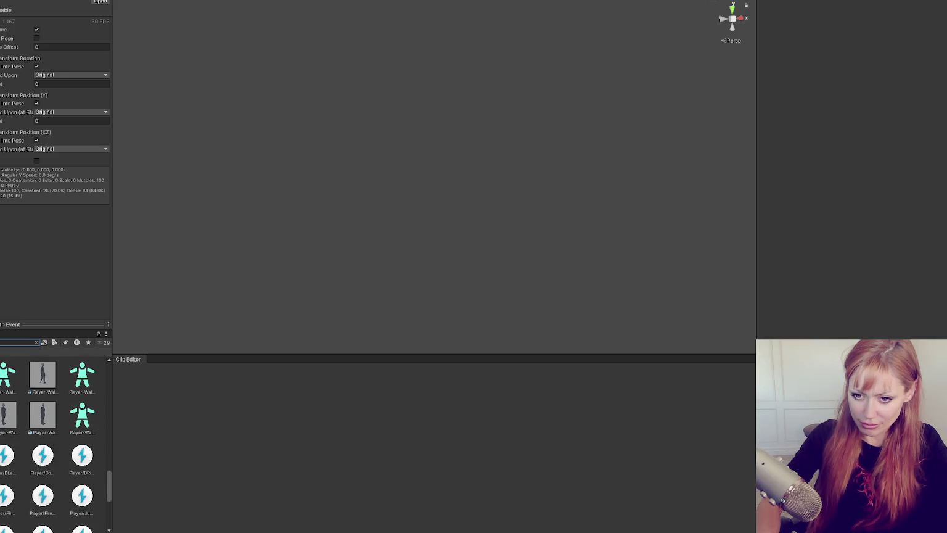
scroll(55, 444, "up", 4)
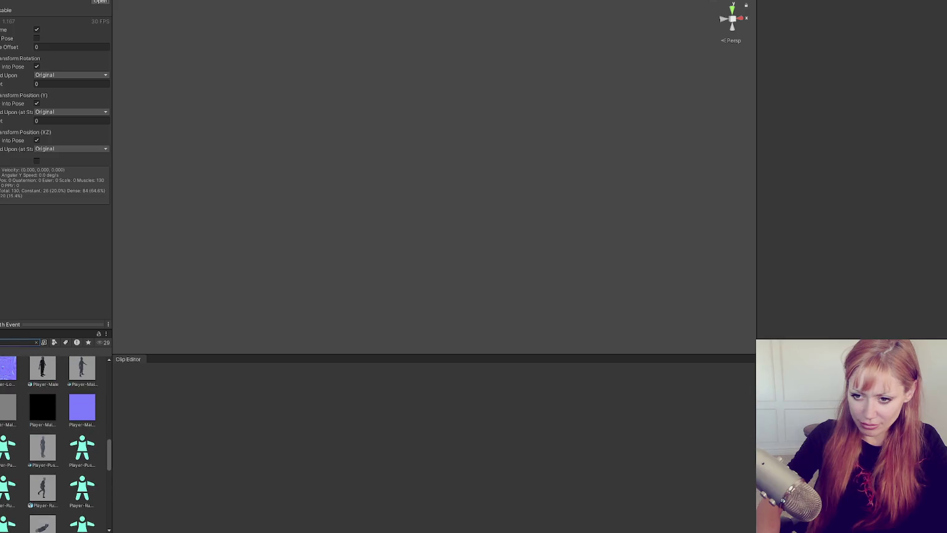
scroll(55, 444, "up", 6)
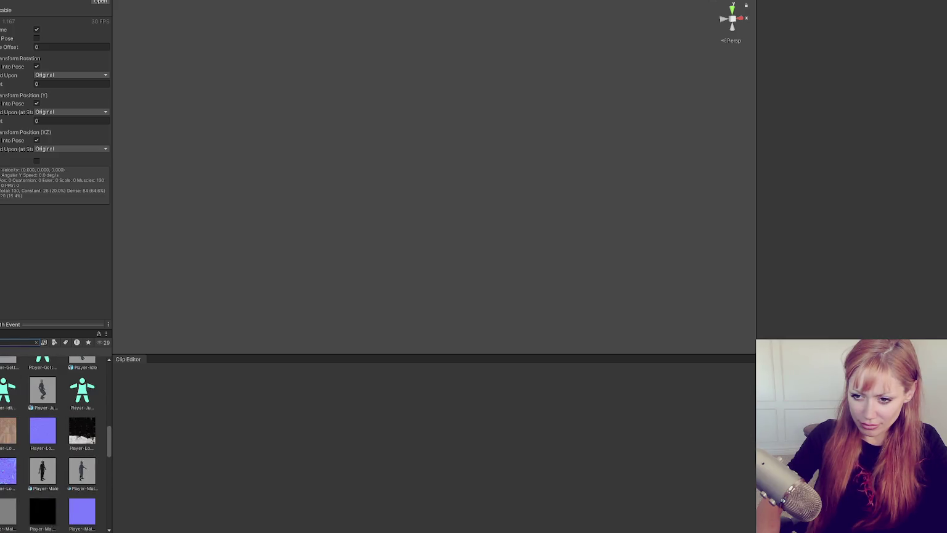
scroll(75, 445, "up", 5)
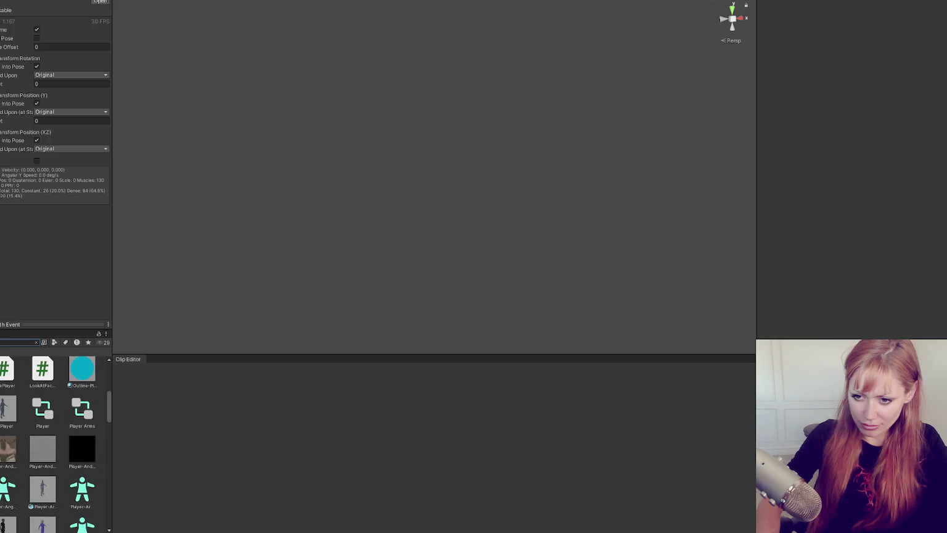
scroll(76, 445, "up", 2)
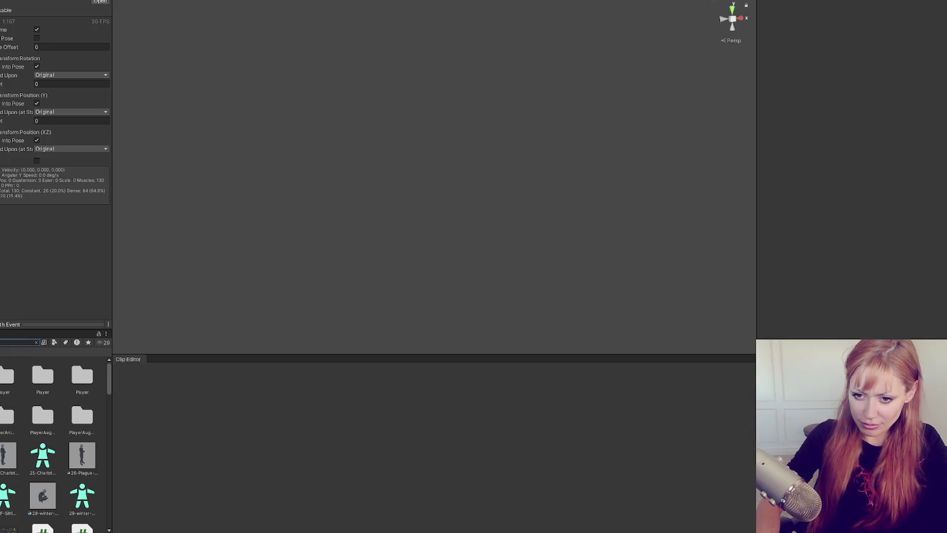
left_click(36, 343)
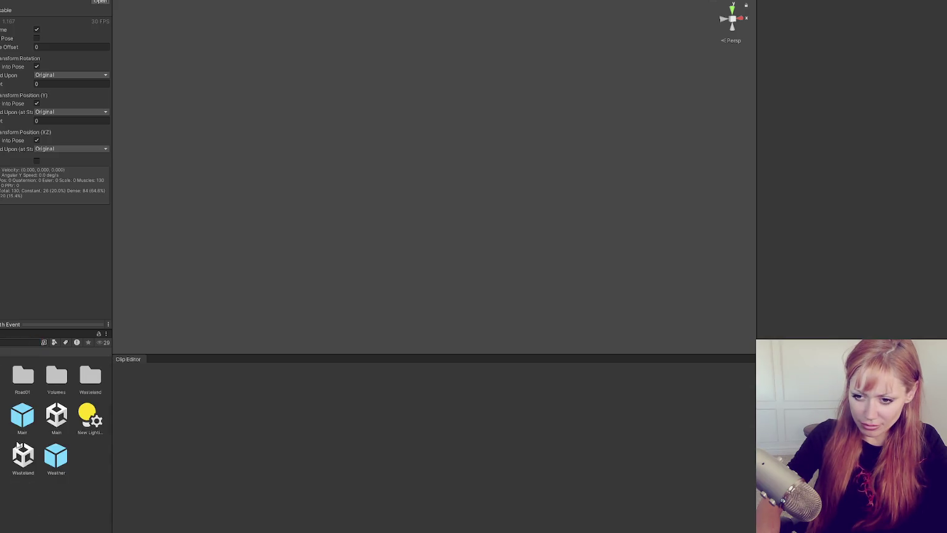
left_click(56, 416)
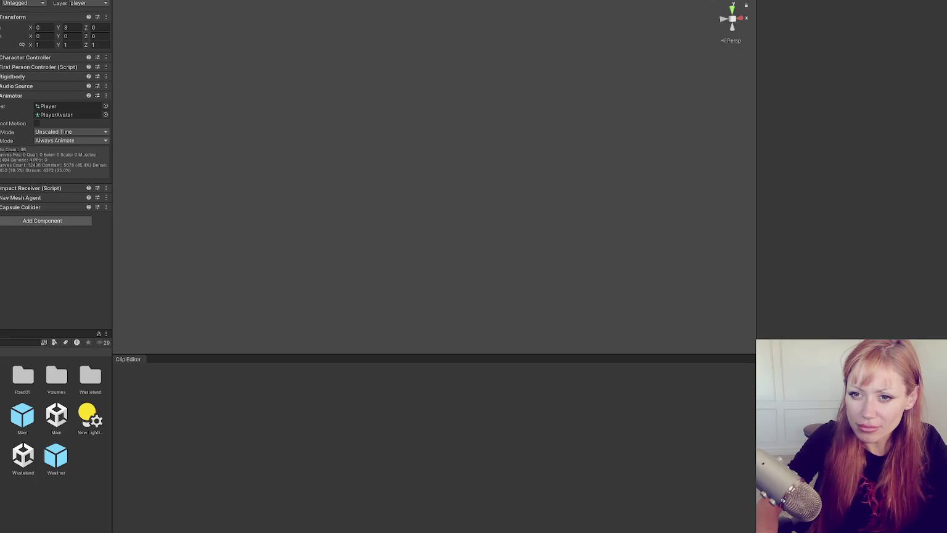
left_click(29, 80)
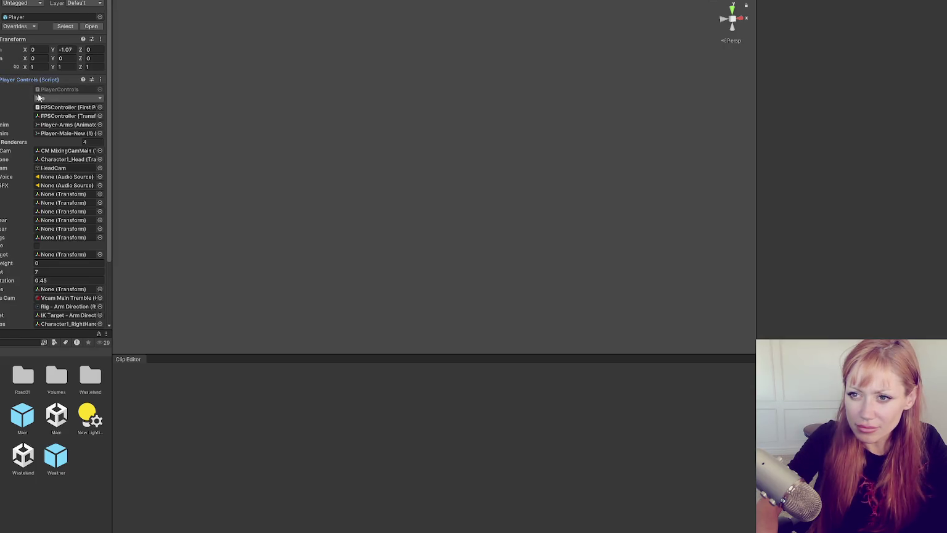
left_click(56, 89)
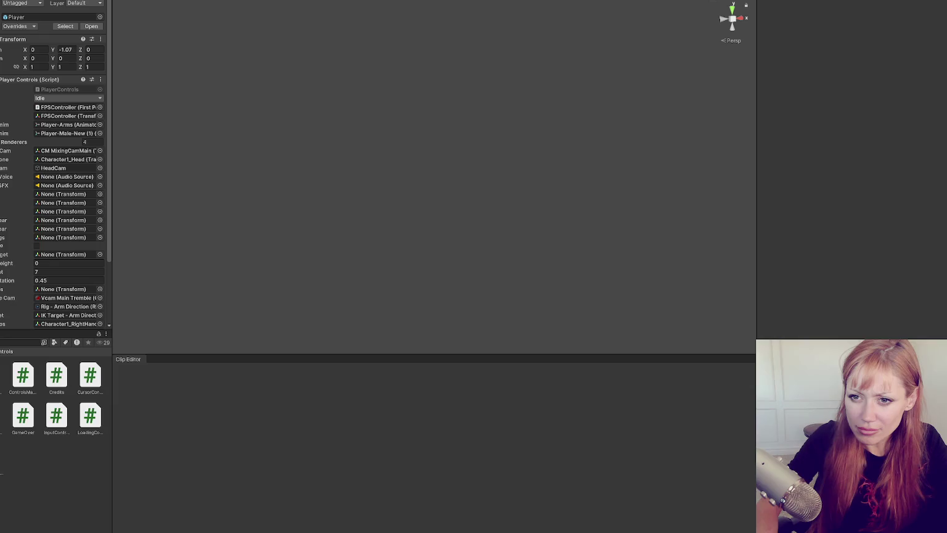
double_click(67, 133)
key("Down")
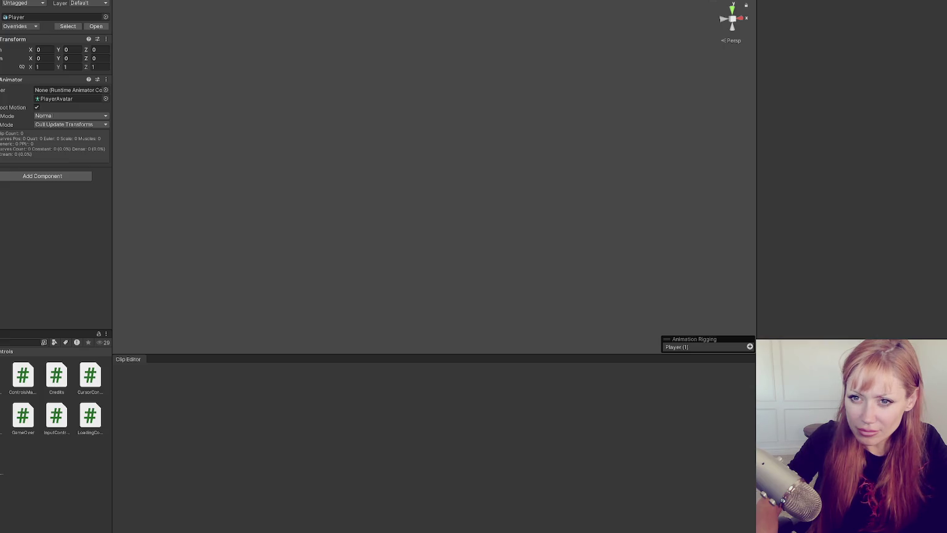
key("Down")
key("Down")
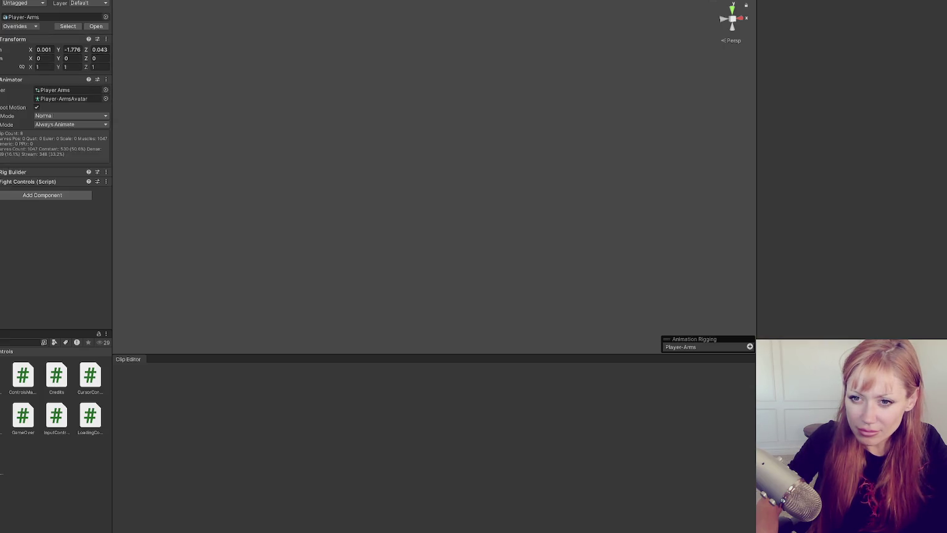
left_click(50, 100)
left_click(11, 402)
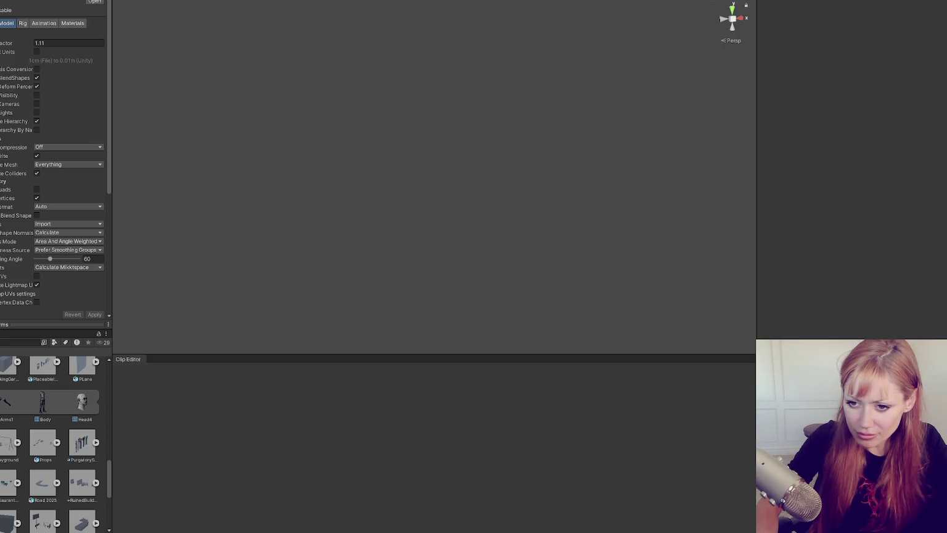
scroll(55, 444, "up", 2)
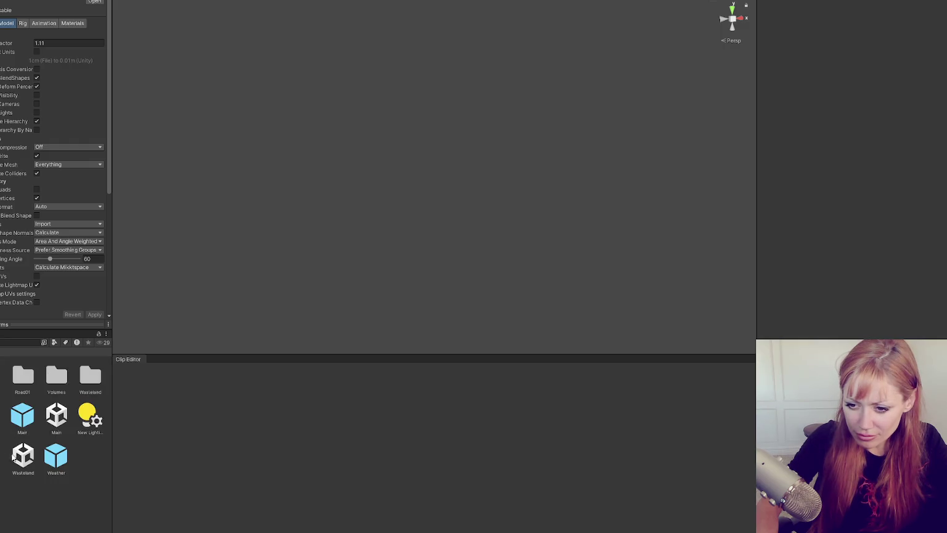
left_click(59, 425)
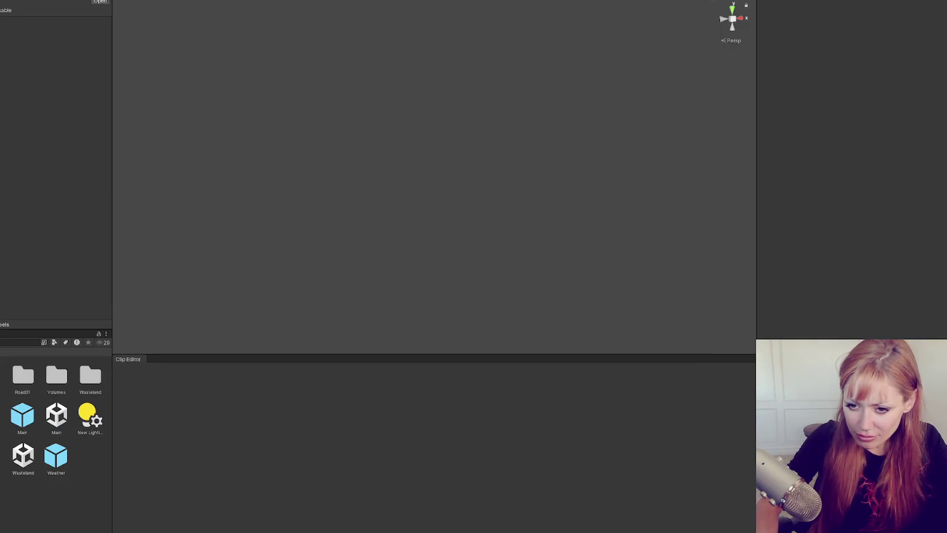
scroll(3, 431, "down", 5)
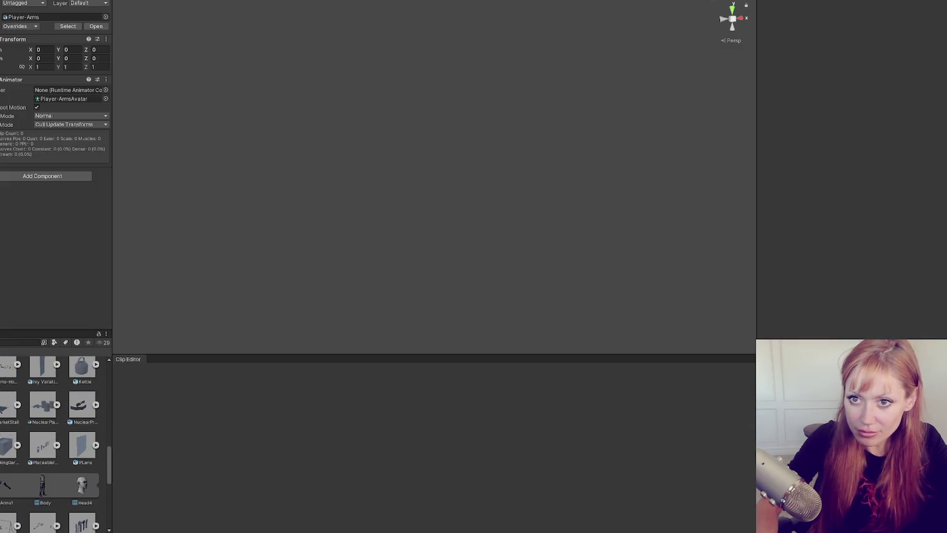
key("alt+w")
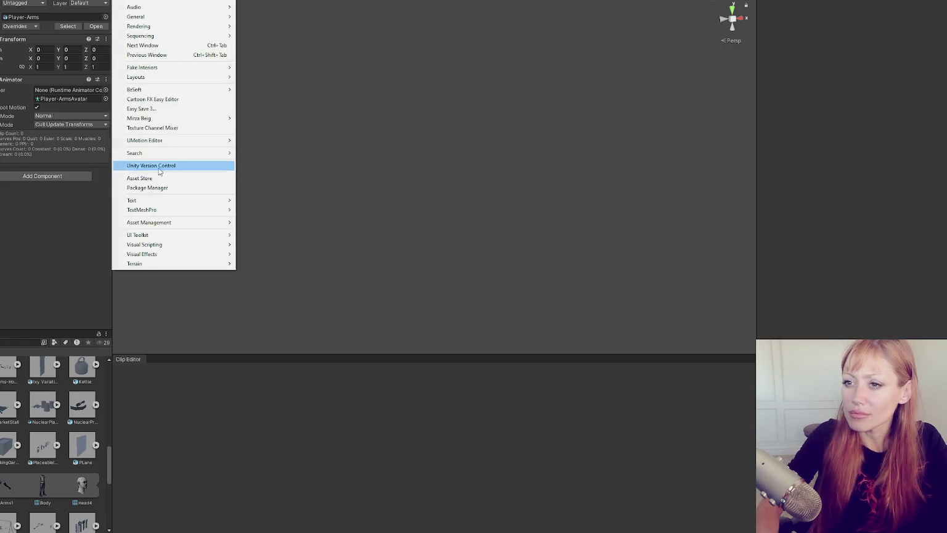
mouse_move(171, 220)
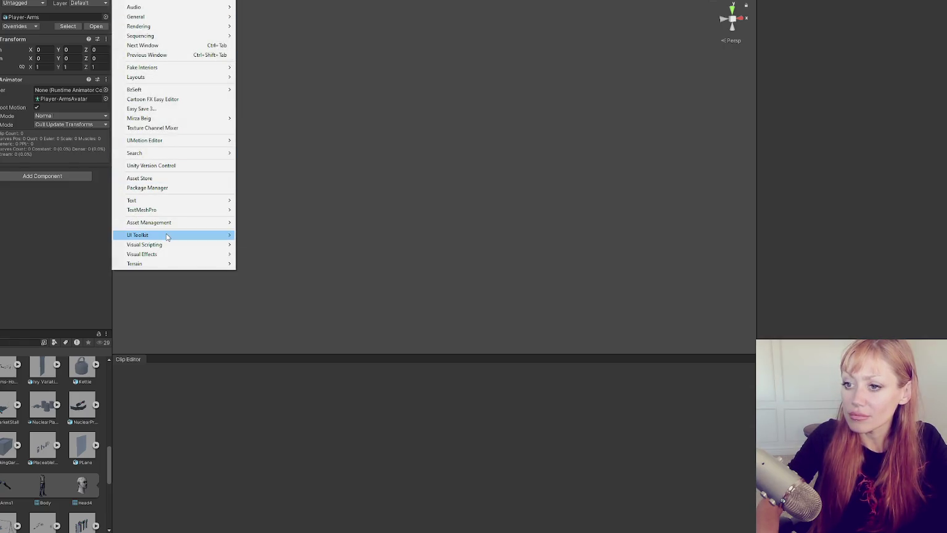
left_click(172, 141)
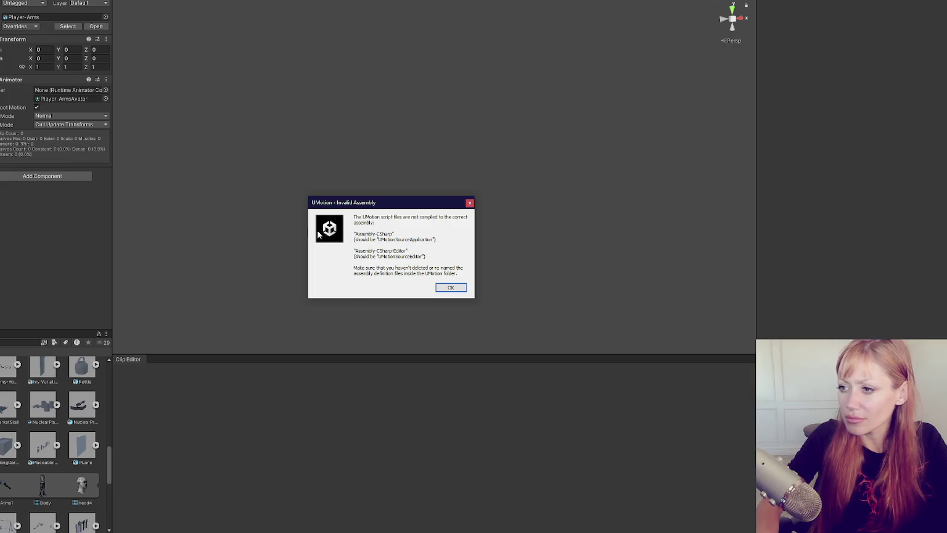
left_click(452, 287)
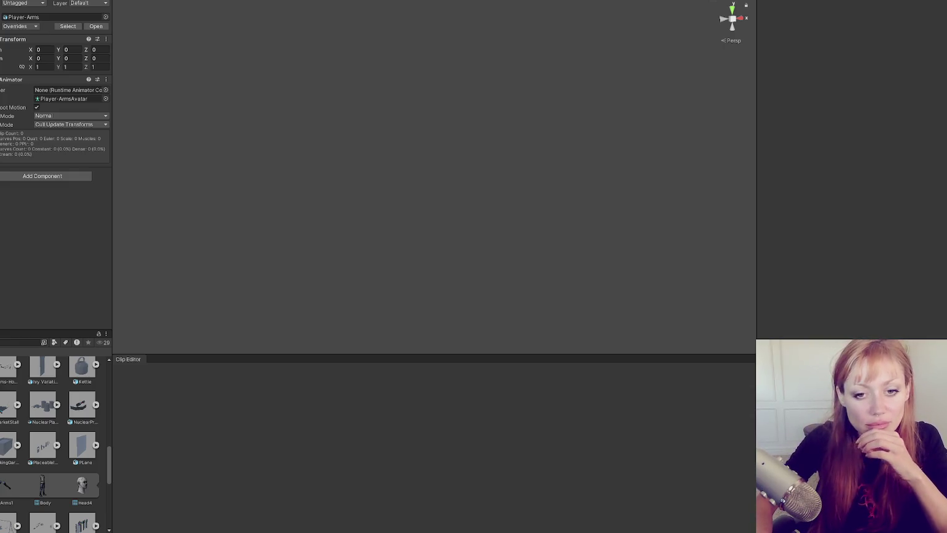
left_click(132, 1)
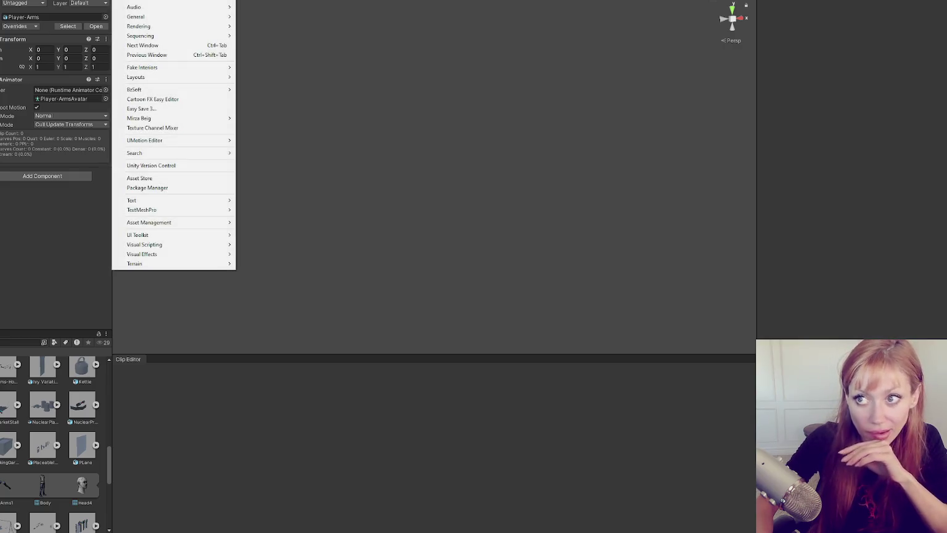
mouse_move(181, 78)
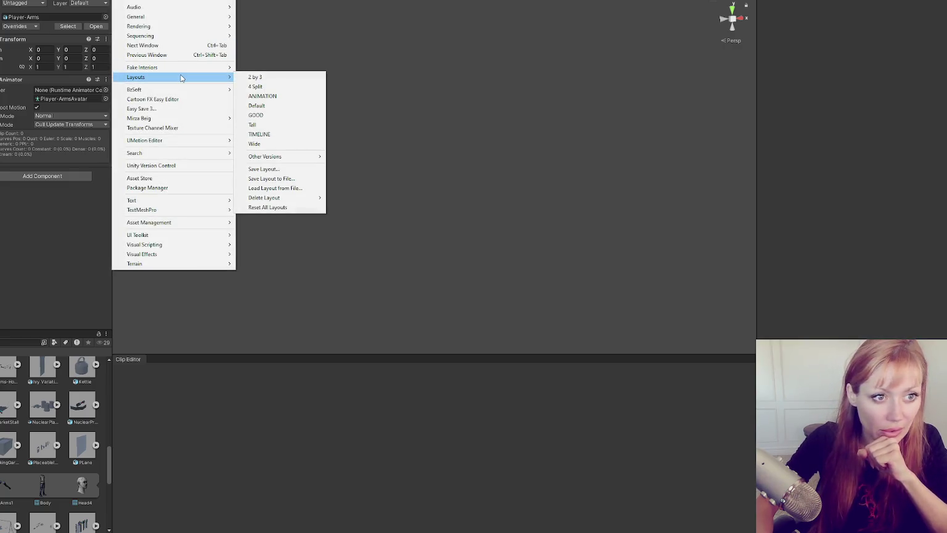
left_click(171, 140)
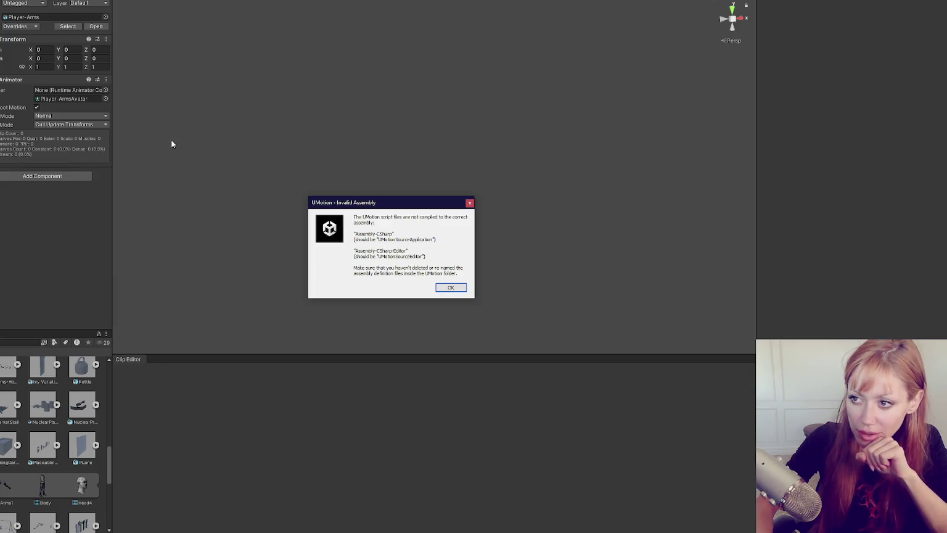
left_click(469, 204)
left_click(123, 0)
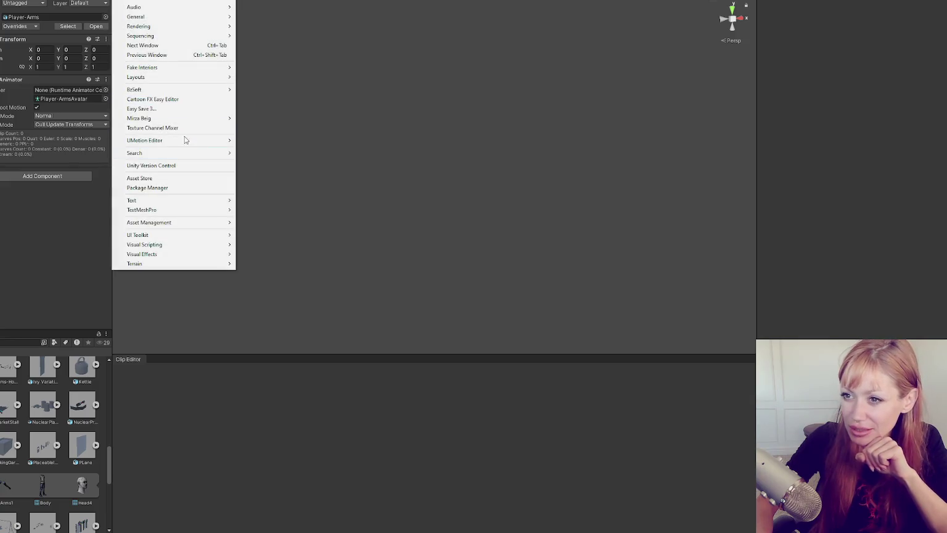
Search My Assets for 'umotion' and import all UMotion Pro package files
left_click(179, 188)
left_click(564, 97)
type("umotion")
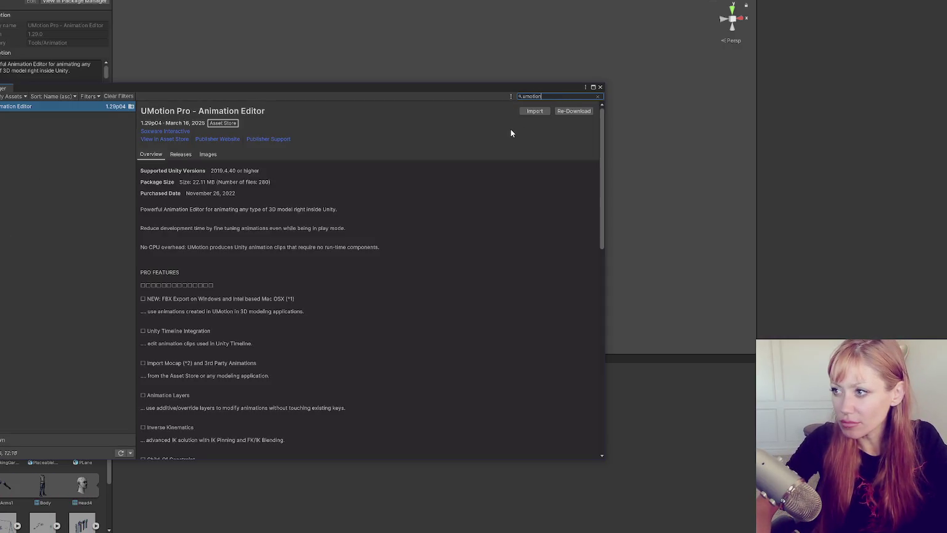
left_click(536, 112)
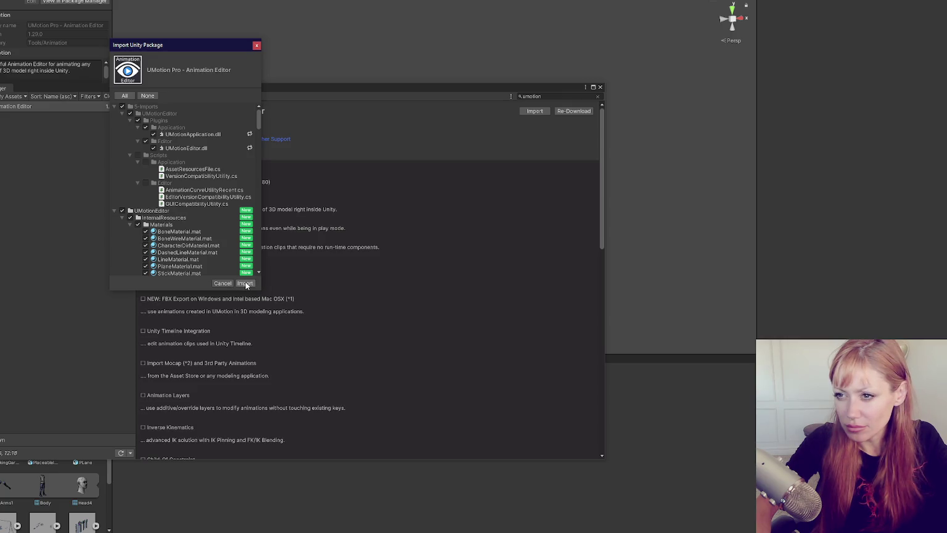
left_click(245, 283)
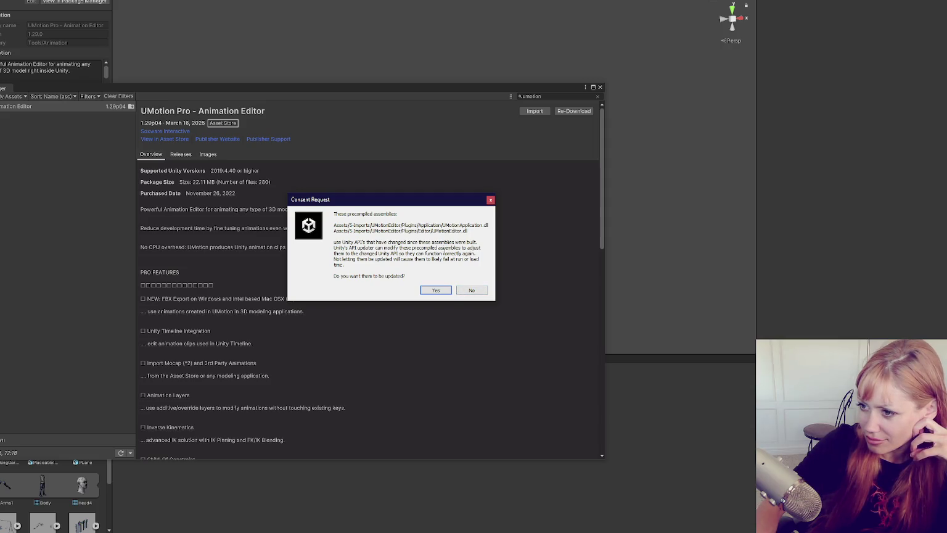
Approve updating UMotion's precompiled assemblies, close the Package Manager after compiling, and switch to the browser
key("Return")
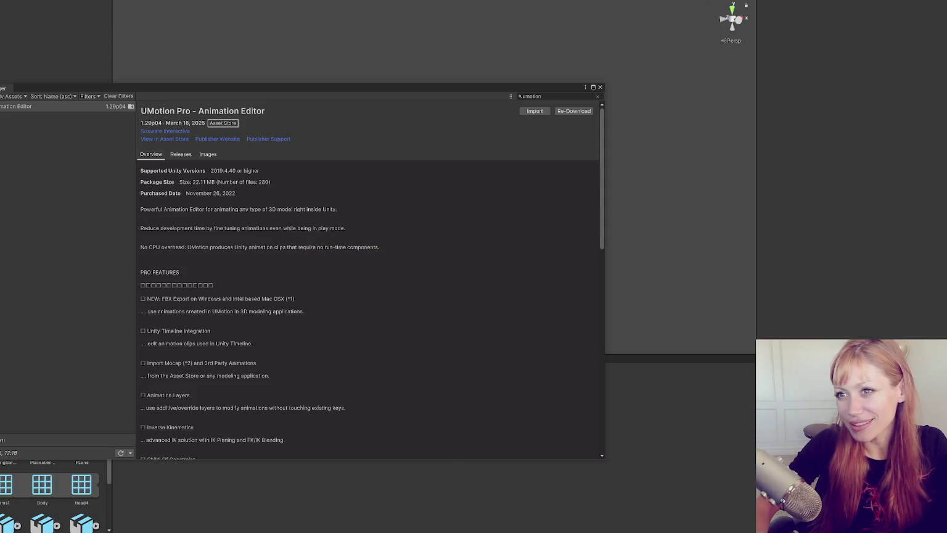
mouse_move(216, 92)
left_mouse_down()
mouse_move(336, 96)
mouse_move(308, 87)
left_mouse_up()
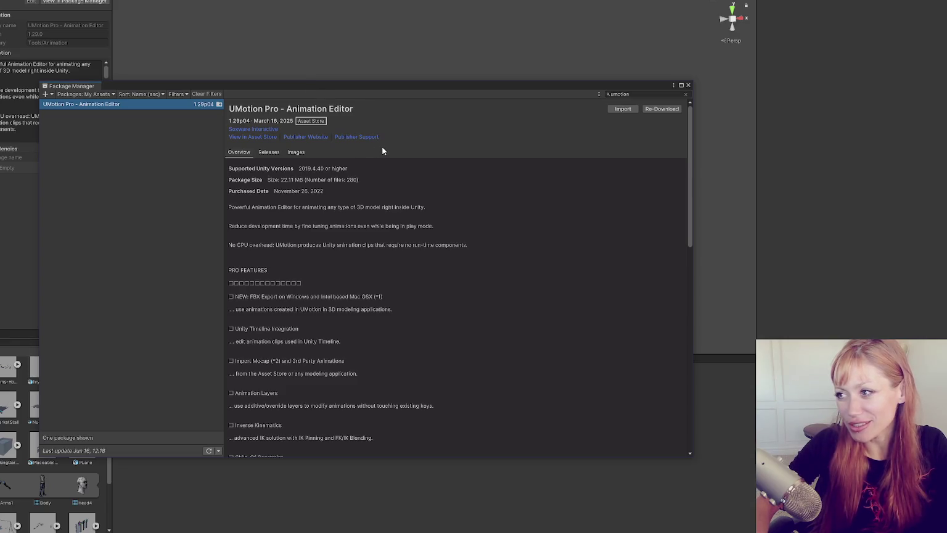
left_click(688, 85)
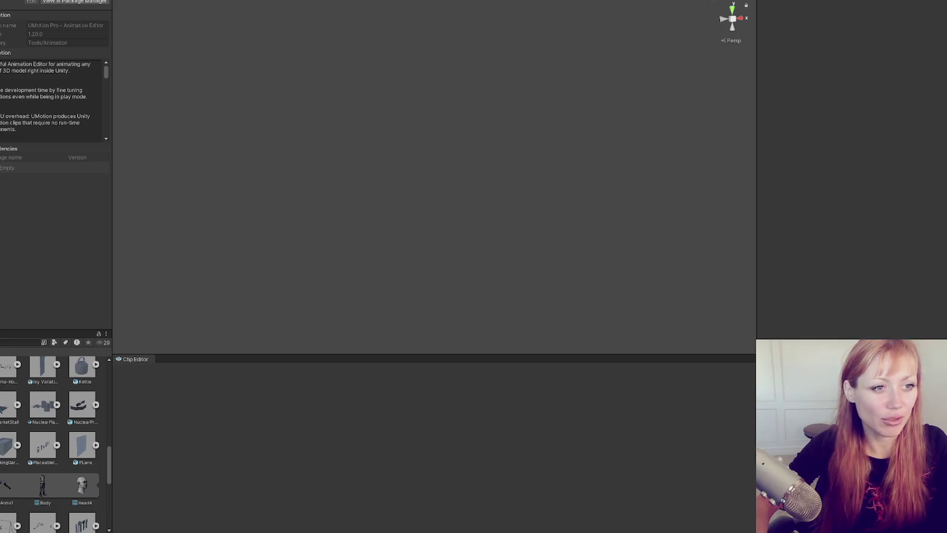
key("alt+Tab")
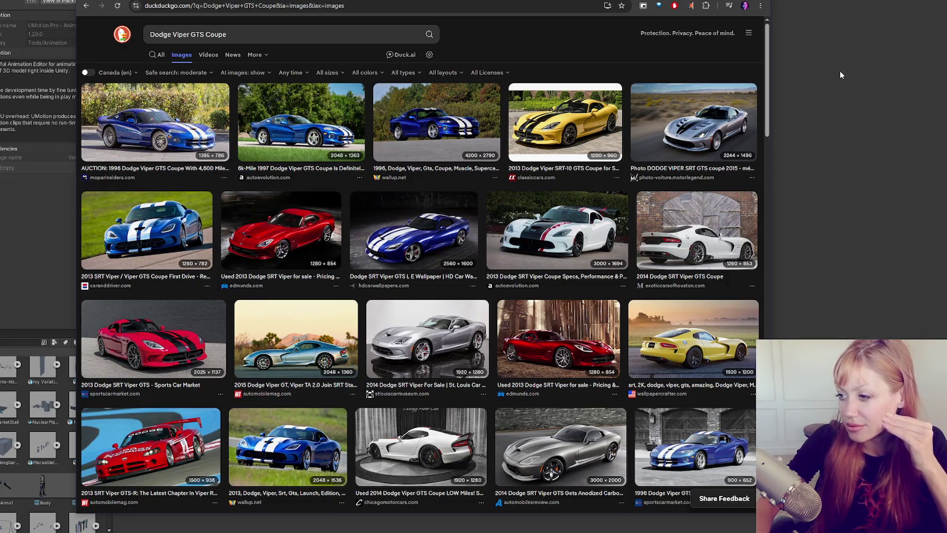
key("alt+Tab")
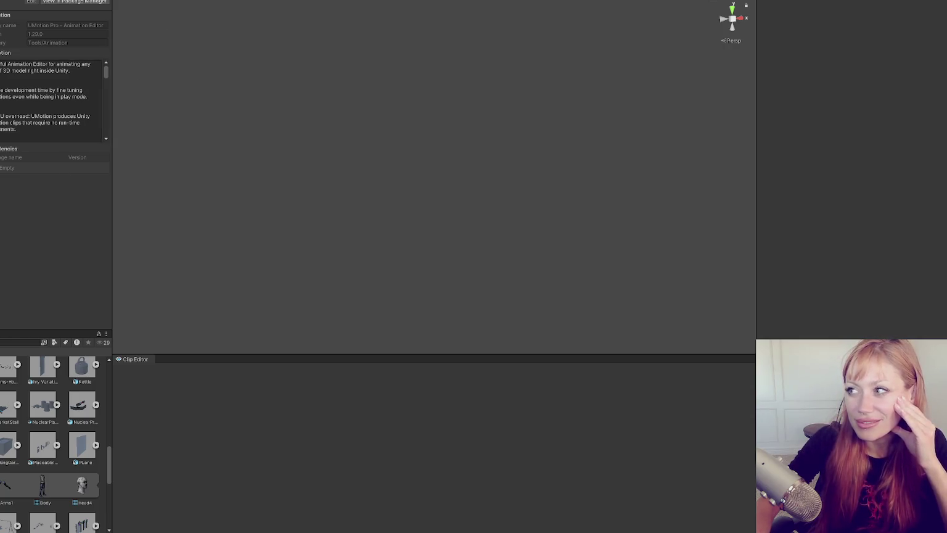
Retry the UMotion Editor, dismiss the invalid-assembly error, and save the Title scene while quitting
left_click(127, 1)
left_click(174, 139)
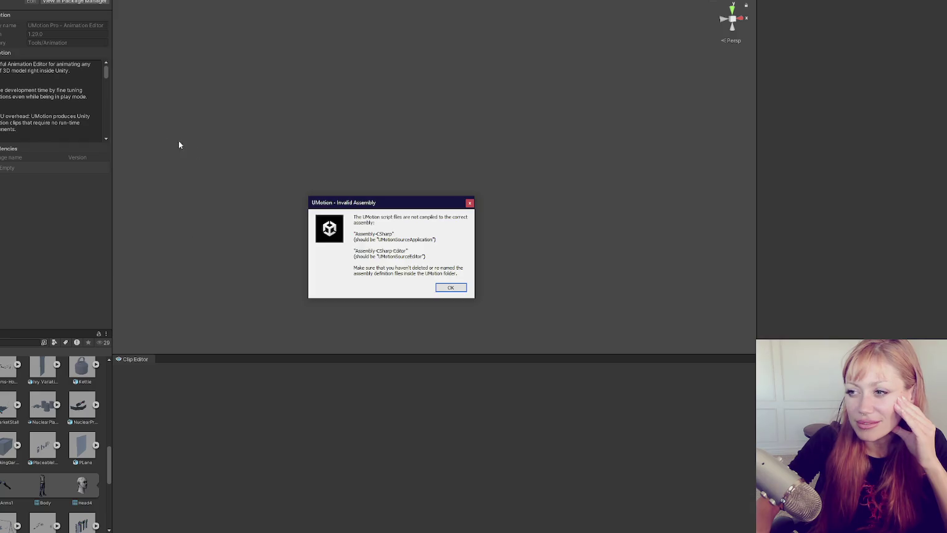
left_click(454, 285)
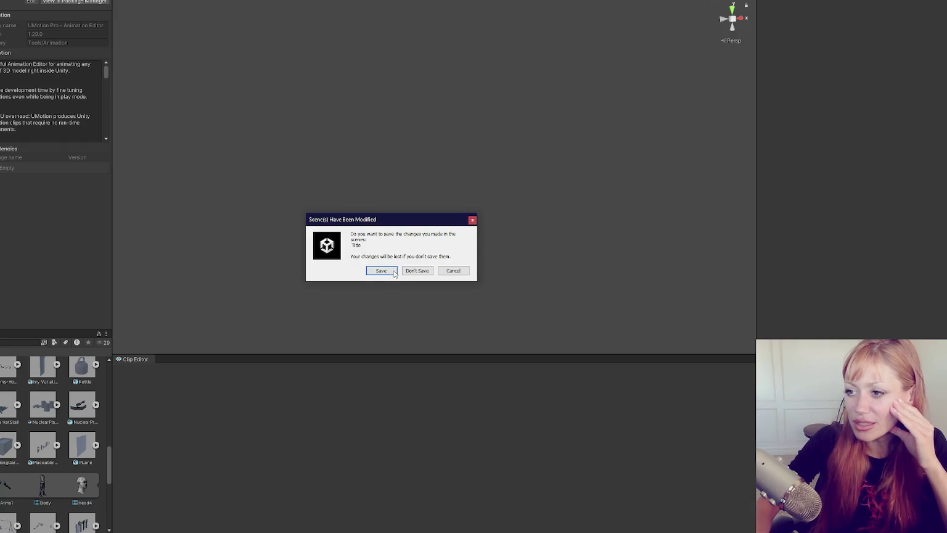
left_click(378, 275)
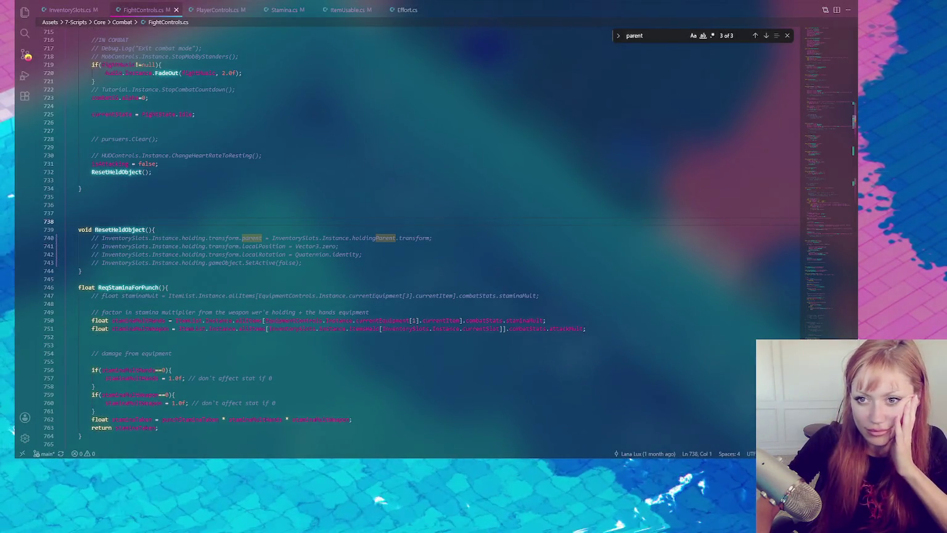
Launch Unity Hub from the Start menu and open the STRAIN-CLEAN project
key("super")
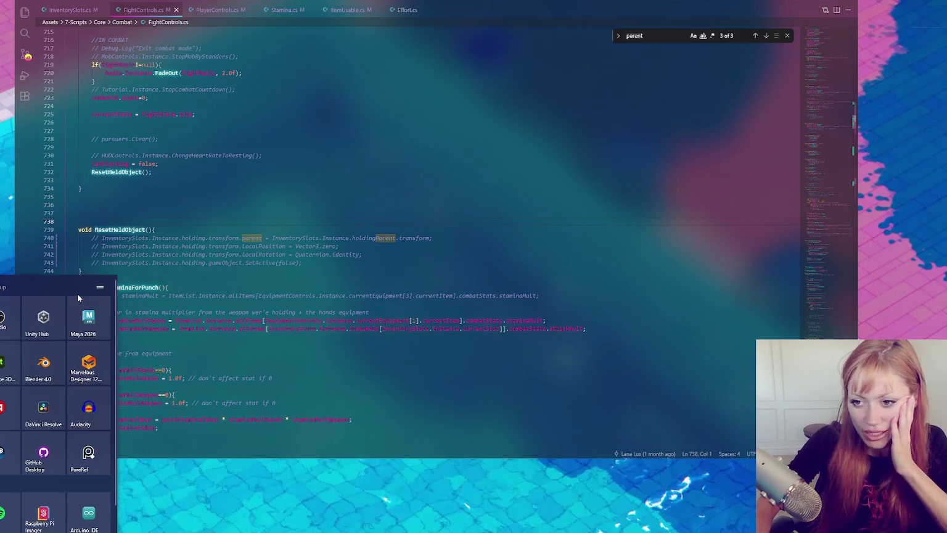
left_click(44, 321)
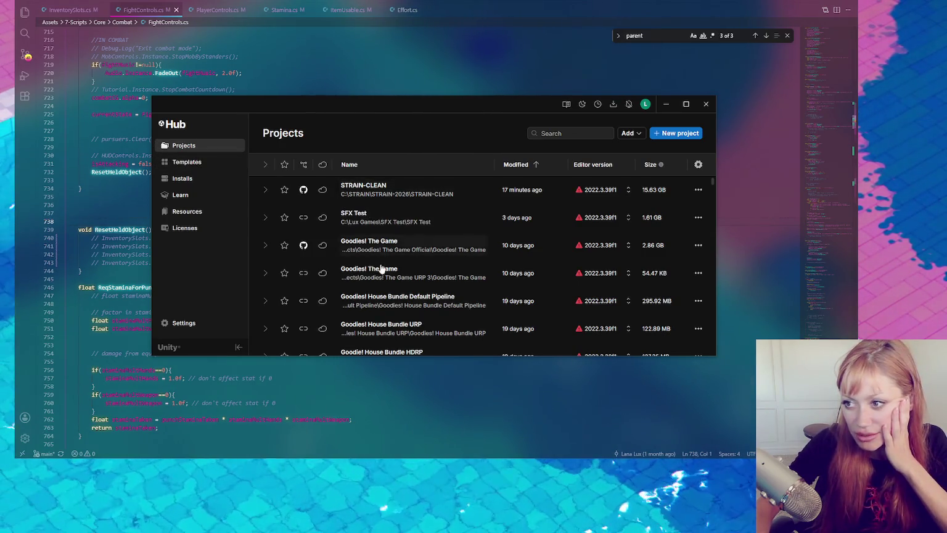
left_click(397, 194)
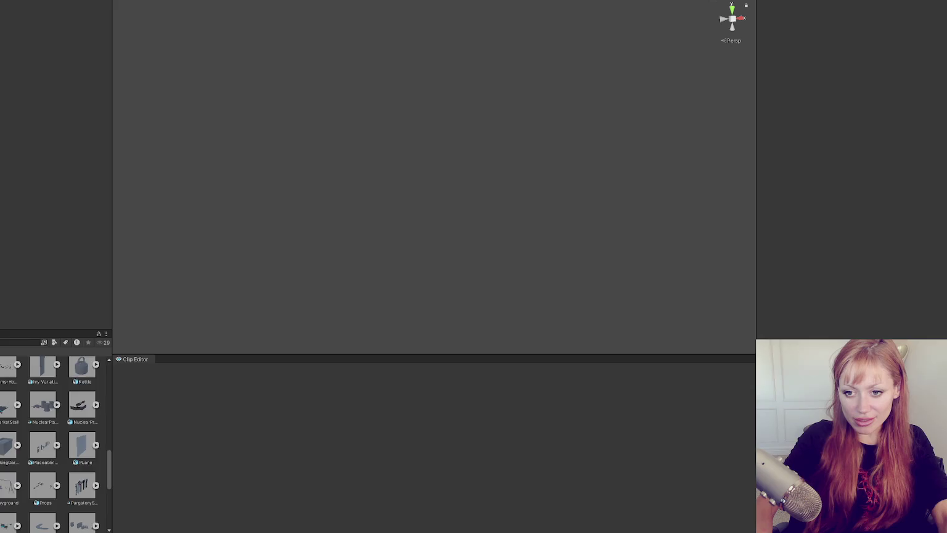
key("ctrl+shift+c")
key("ctrl+5")
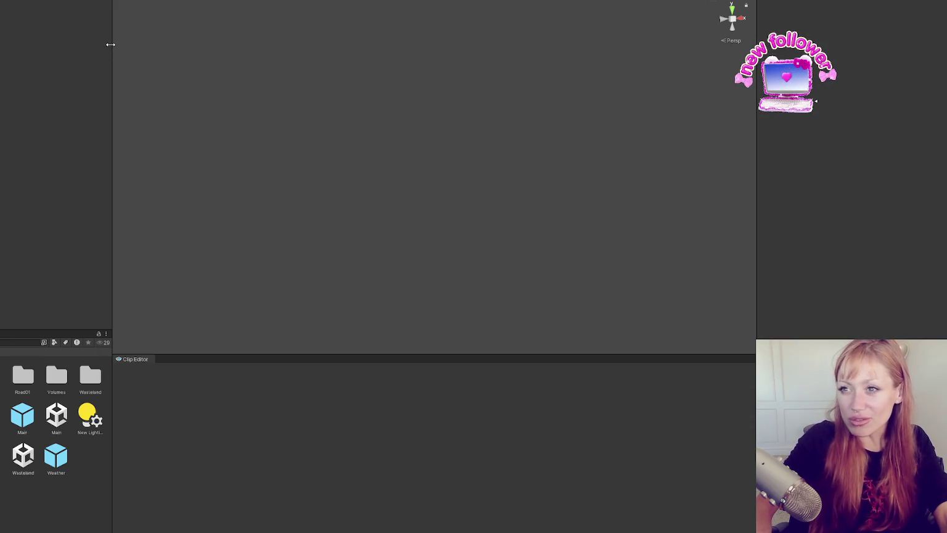
left_click(132, 0)
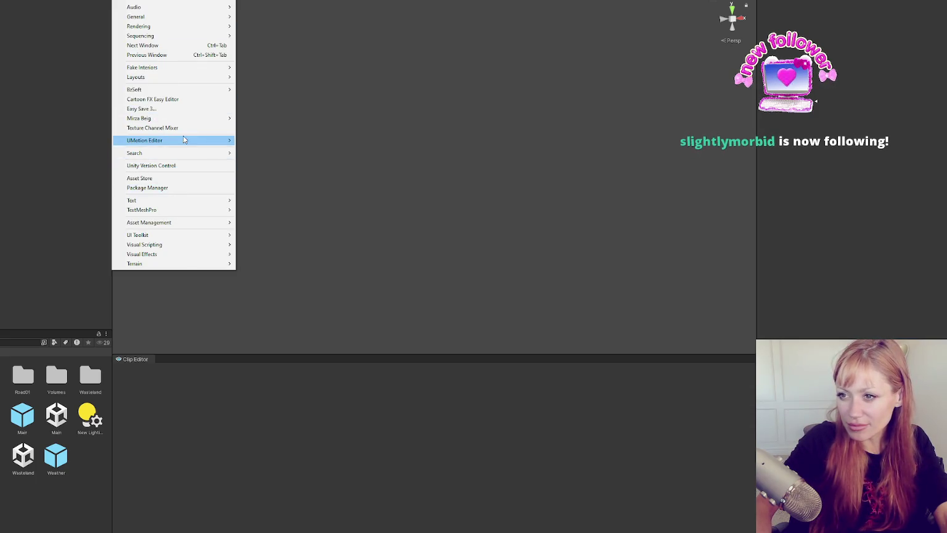
left_click(184, 140)
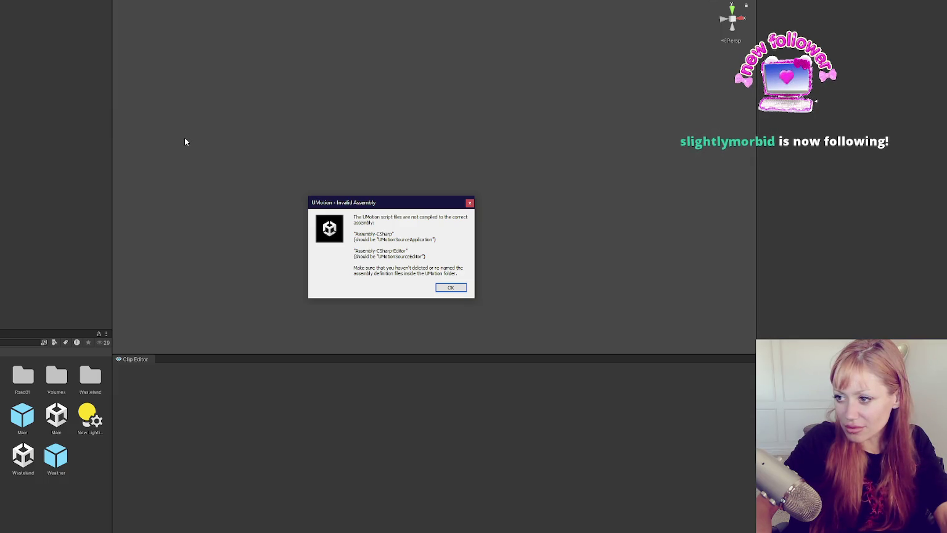
left_click(460, 290)
left_click(126, 0)
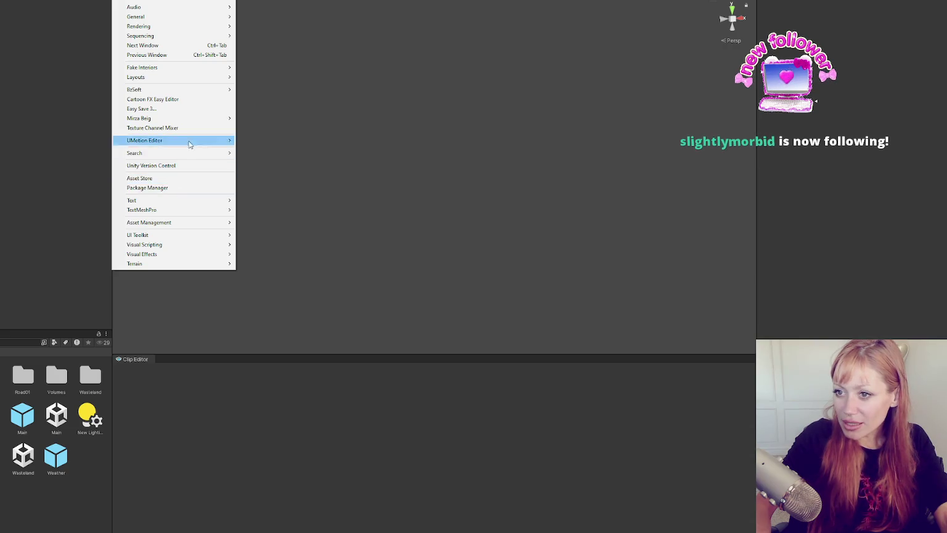
left_click(182, 195)
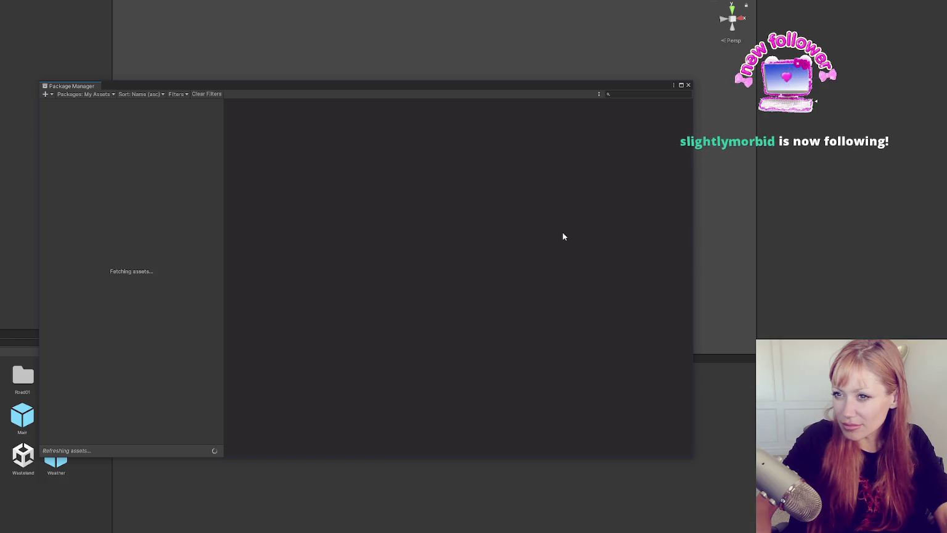
Search owned assets for 'umotion', re-download UMotion Pro, and start its import
left_click(635, 94)
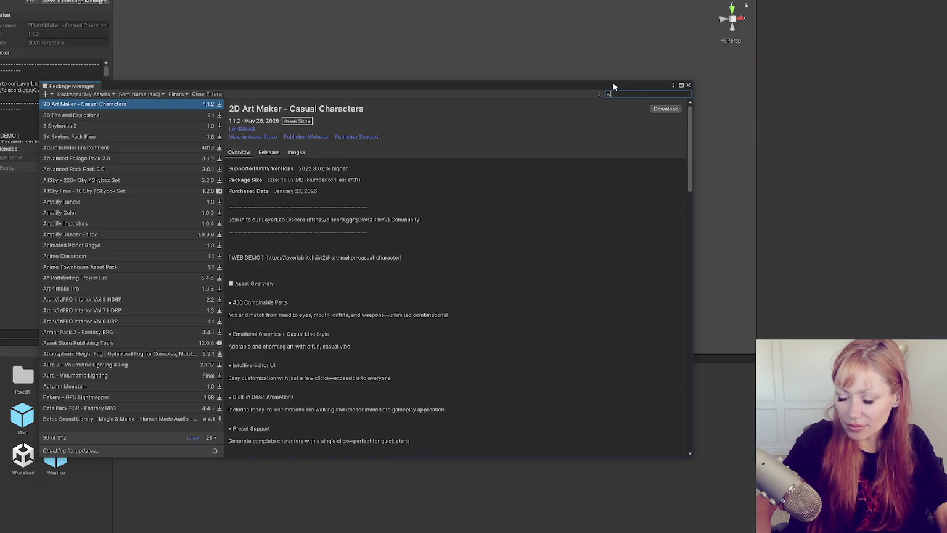
type("umotion")
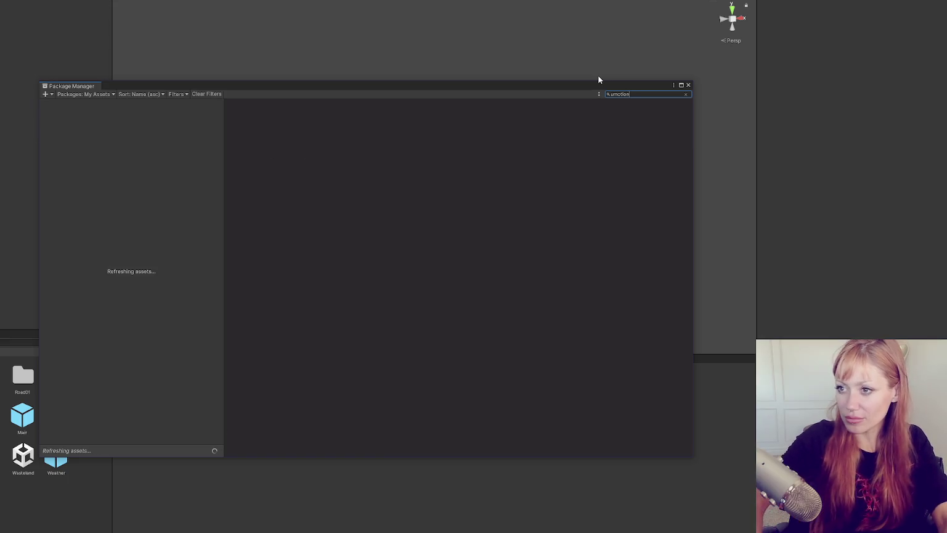
left_click(666, 109)
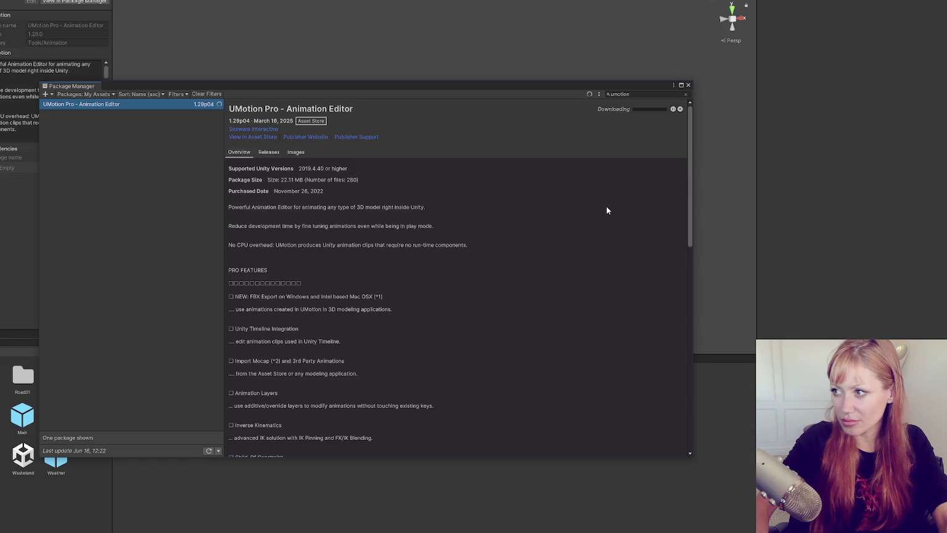
left_click(623, 109)
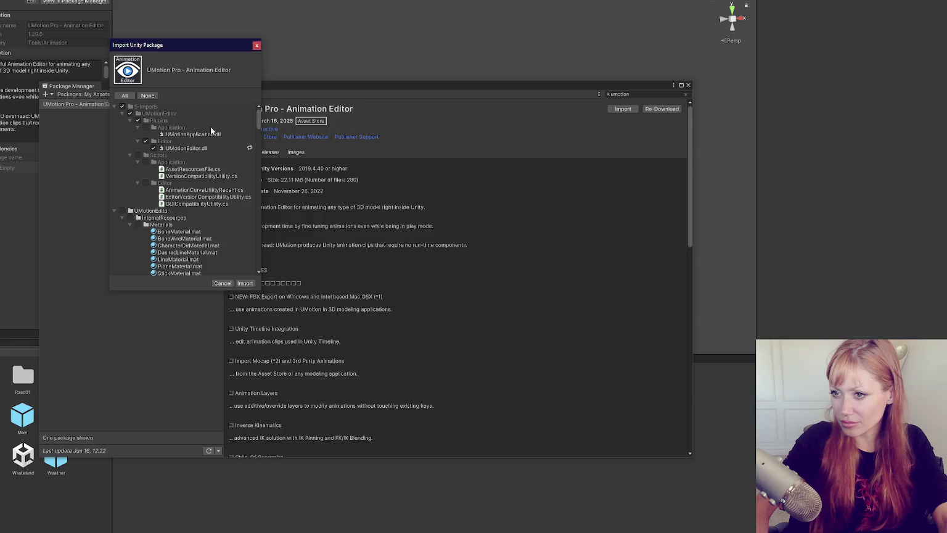
Scroll the import tree, collapse the top folders, then expand 5-Imports and UMotionEditor
scroll(196, 143, "down", 15)
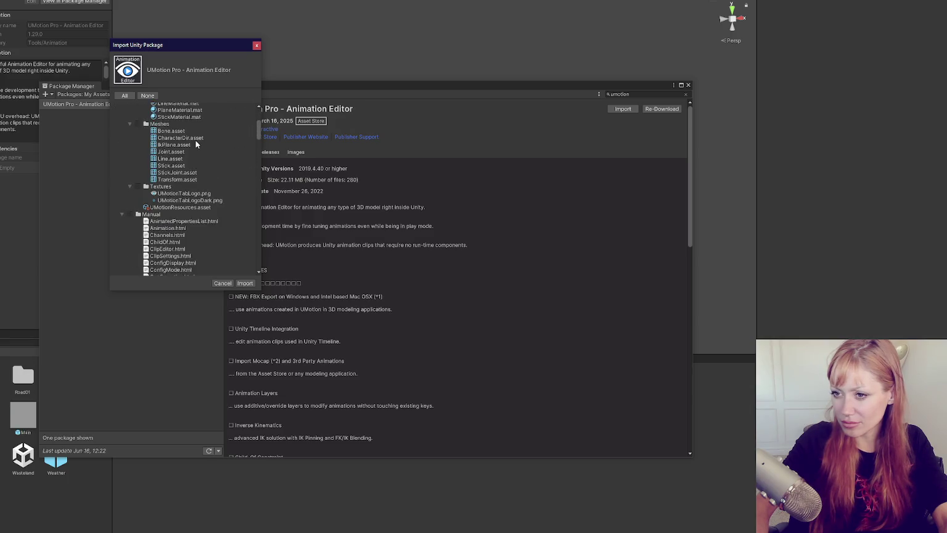
scroll(258, 153, "up", 15)
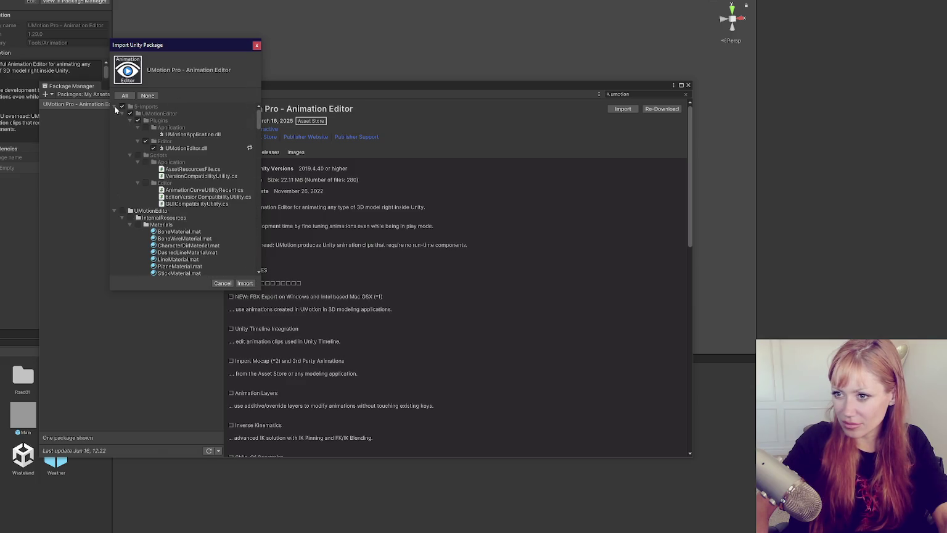
left_click(115, 106)
left_click(115, 113)
left_click(115, 121)
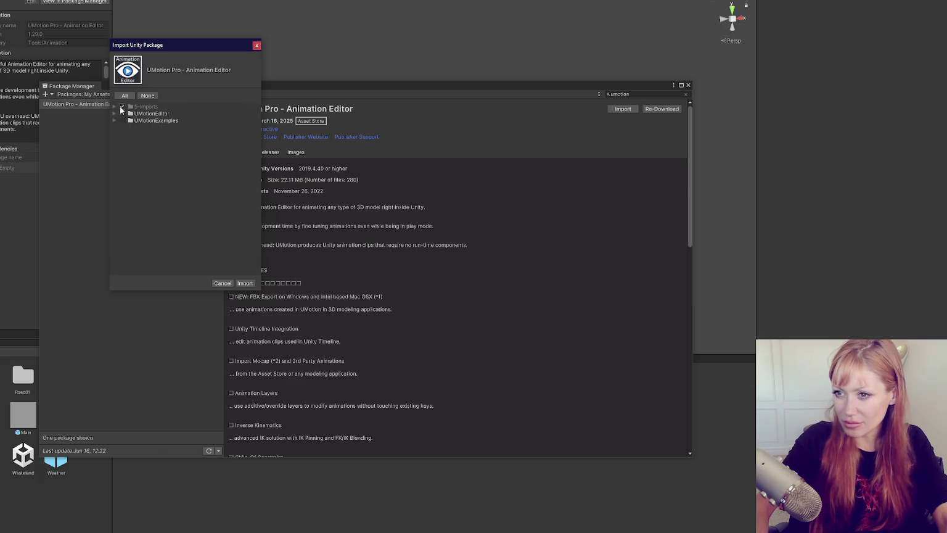
left_click(114, 107)
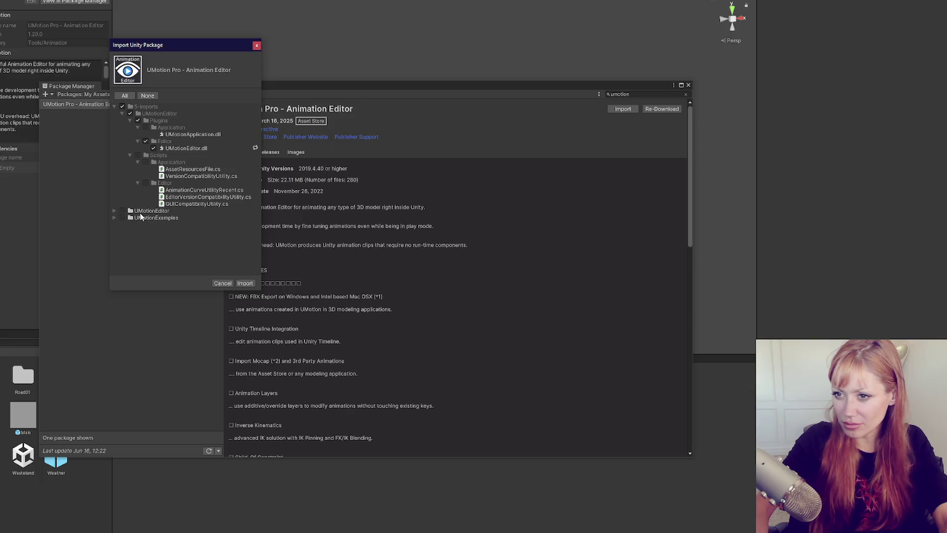
left_click(113, 210)
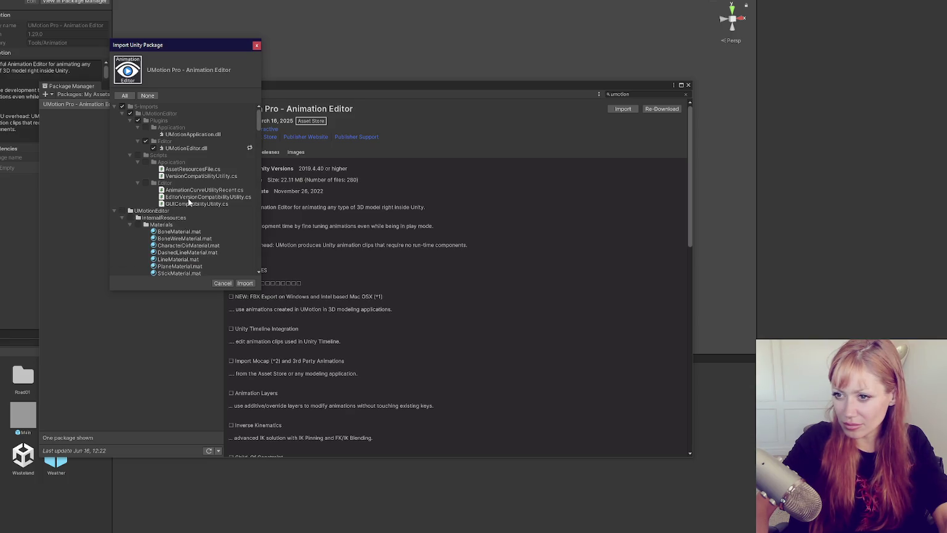
Collapse the asset subfolders, expand Plugins to show its DLLs, and import the files
left_click(131, 121)
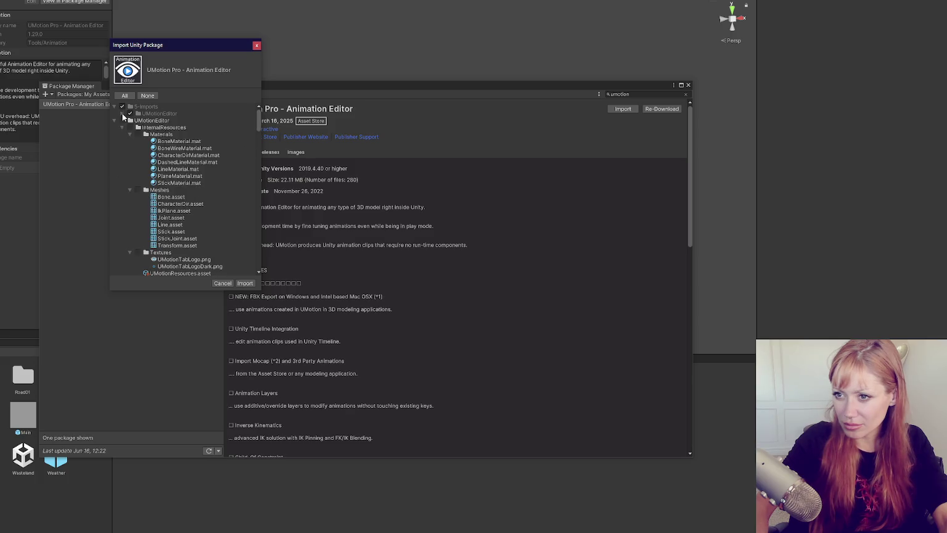
left_click(130, 121)
left_click(130, 121)
left_click(131, 127)
left_click(130, 149)
left_click(130, 155)
left_click(130, 163)
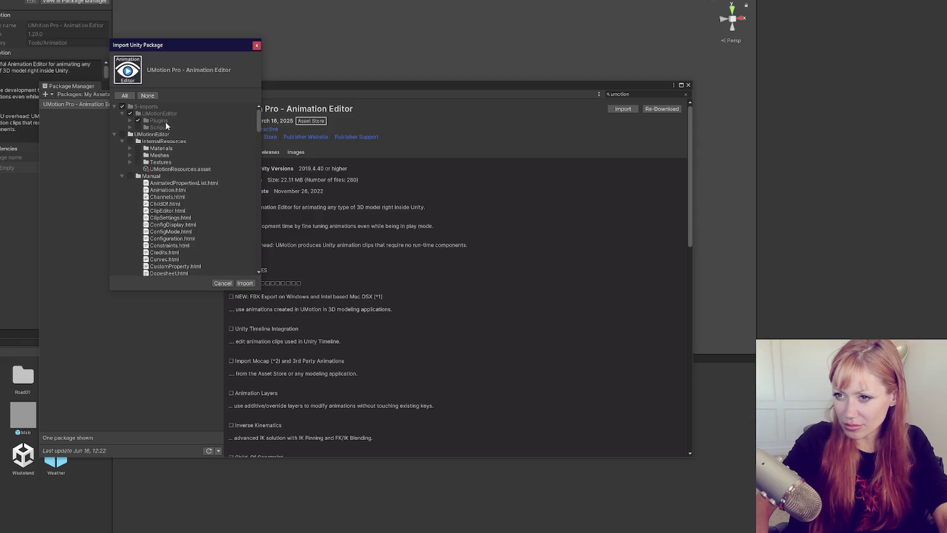
left_click(130, 121)
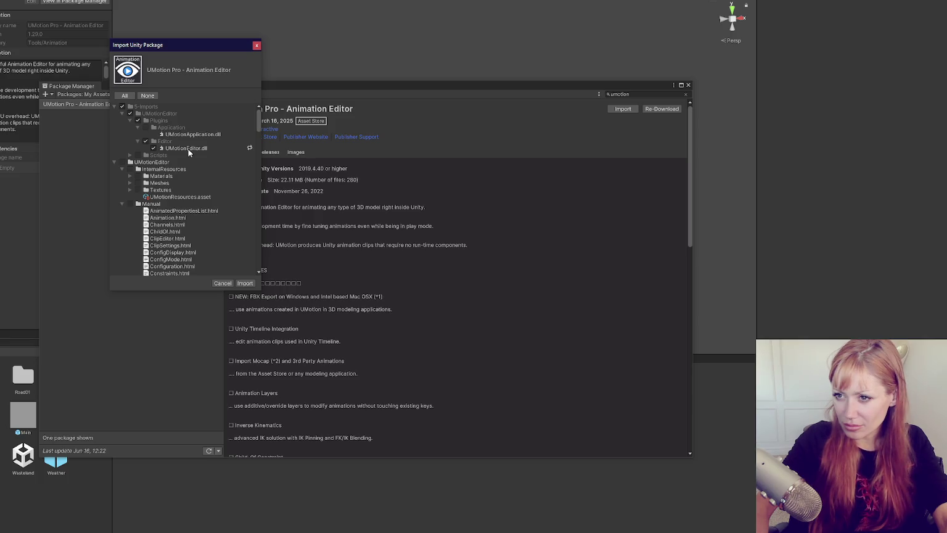
left_click(245, 283)
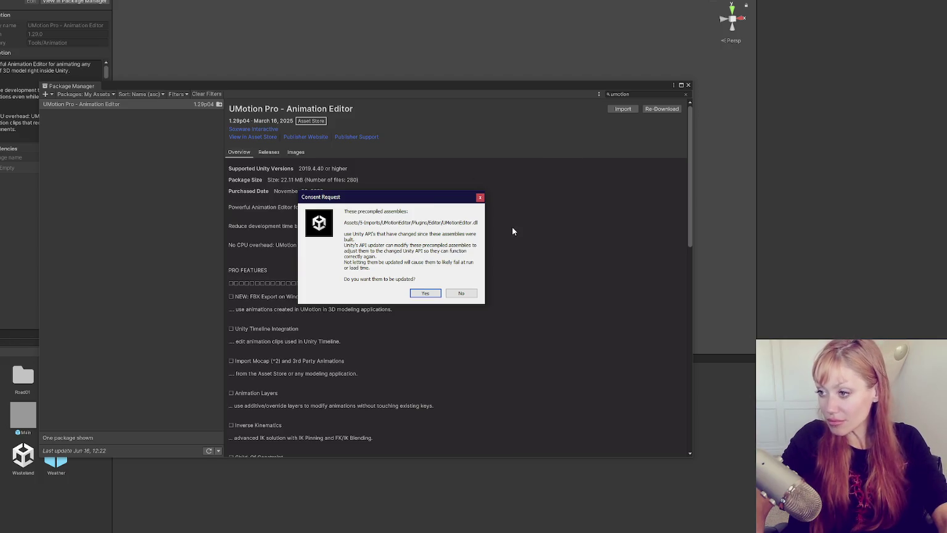
Approve the assembly update, inspect the UMotion import list again, then close it and the Package Manager
left_click(426, 293)
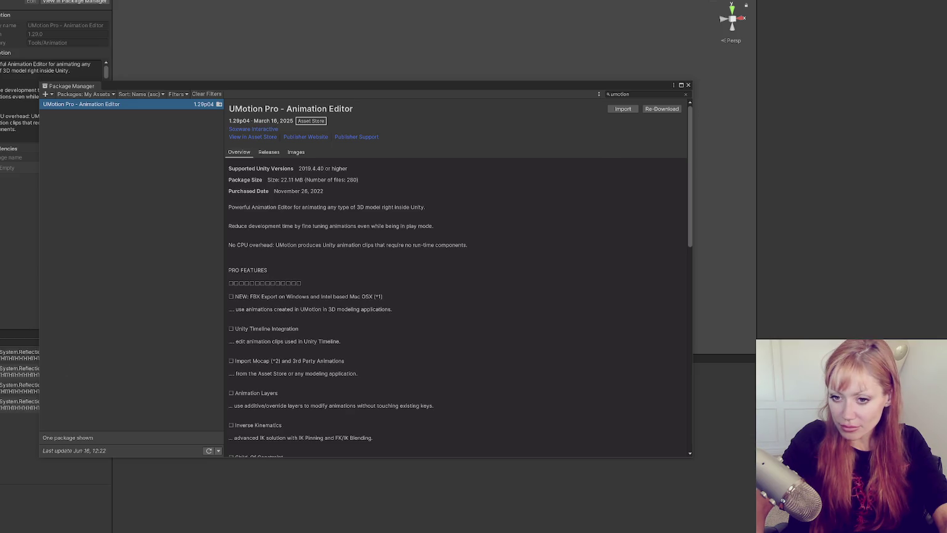
left_click(622, 108)
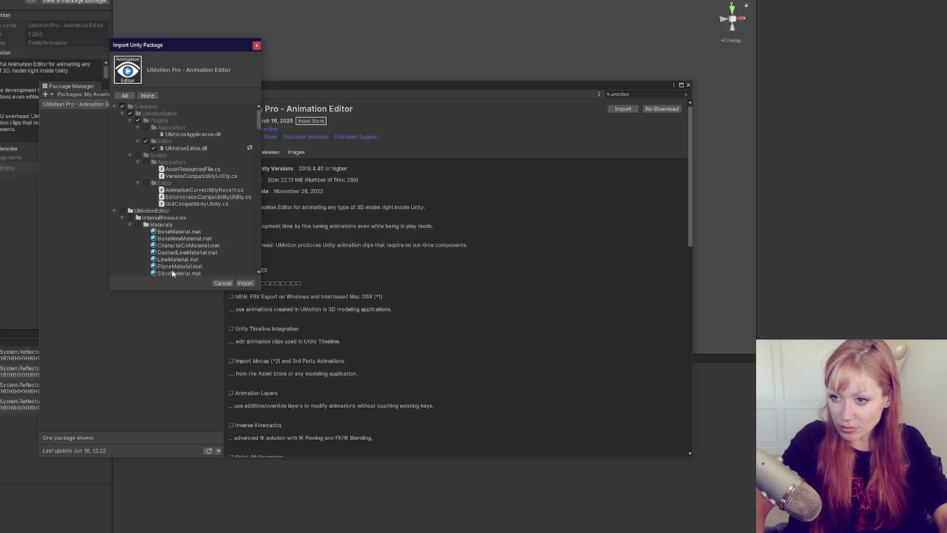
mouse_move(259, 112)
left_mouse_down()
mouse_move(243, 266)
mouse_move(231, 105)
left_mouse_up()
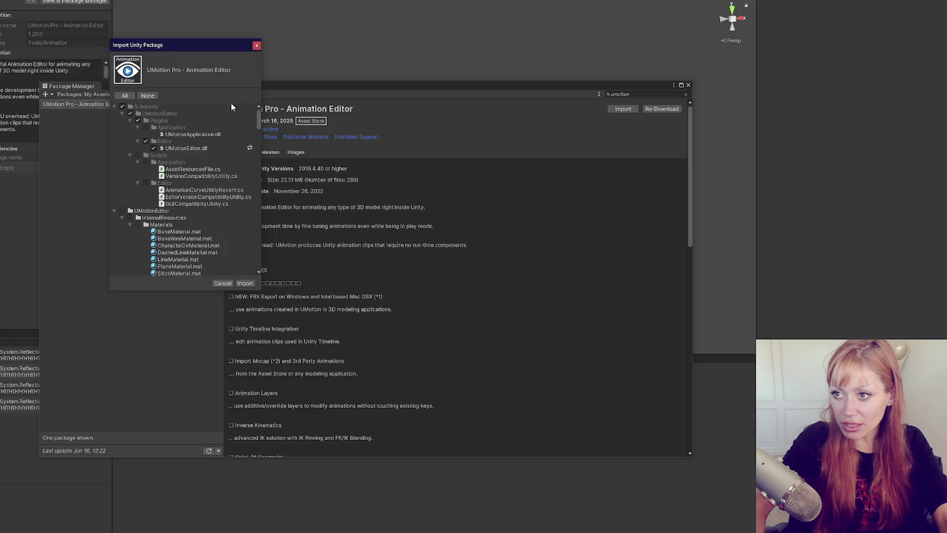
left_click(114, 211)
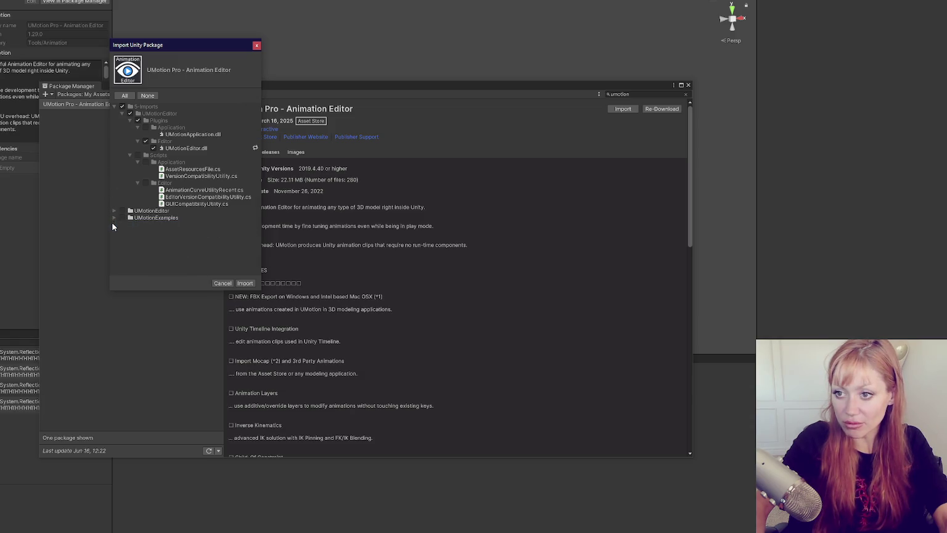
left_click(123, 114)
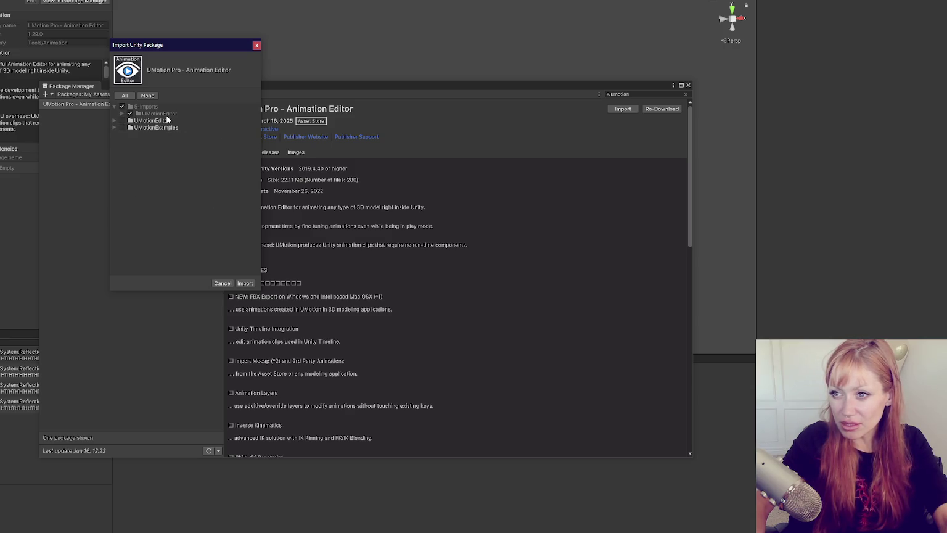
left_click(256, 45)
left_click(688, 84)
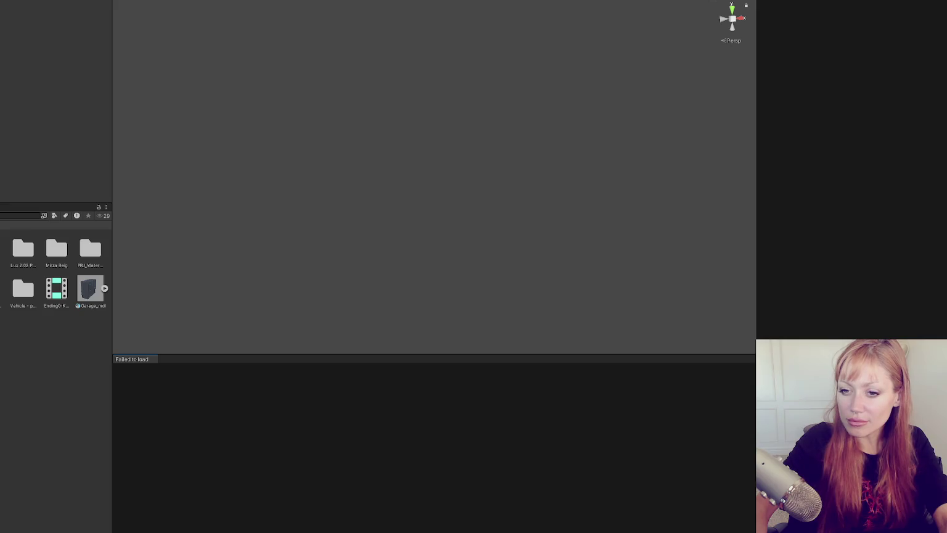
Show the Console listing four ReflectionTypeLoadException errors and 192 warnings
key("ctrl+shift+c")
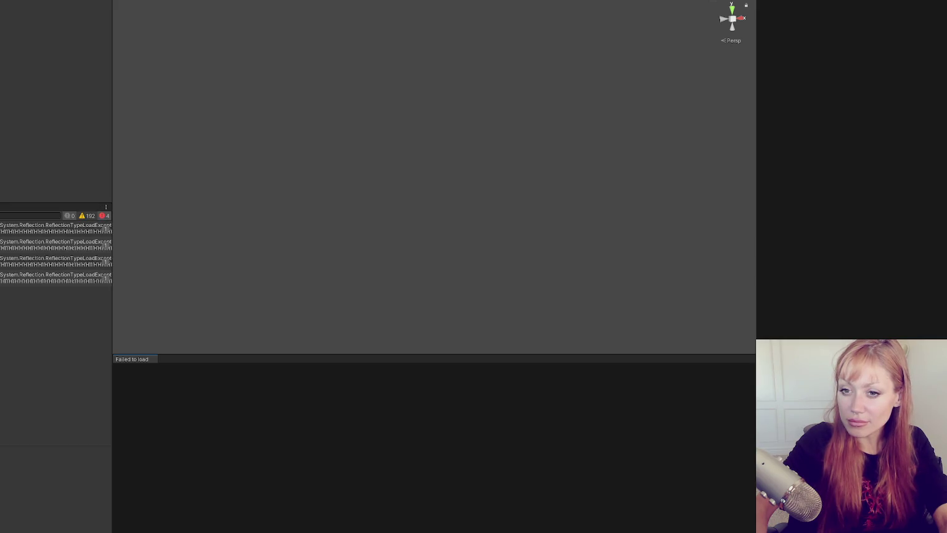
Return to the Project tab, reload STRAIN-CLEAN from Unity Hub, and reopen the Package Manager
key("ctrl+5")
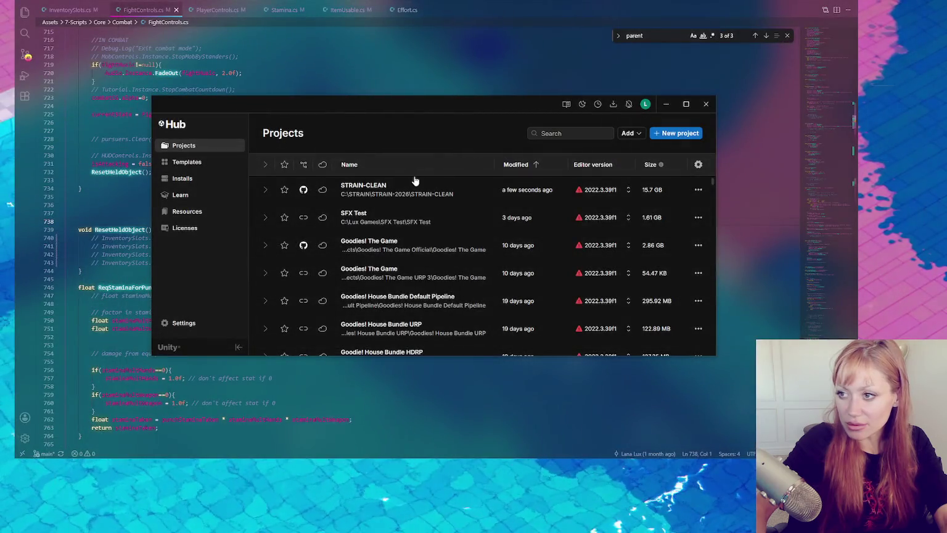
left_click(398, 190)
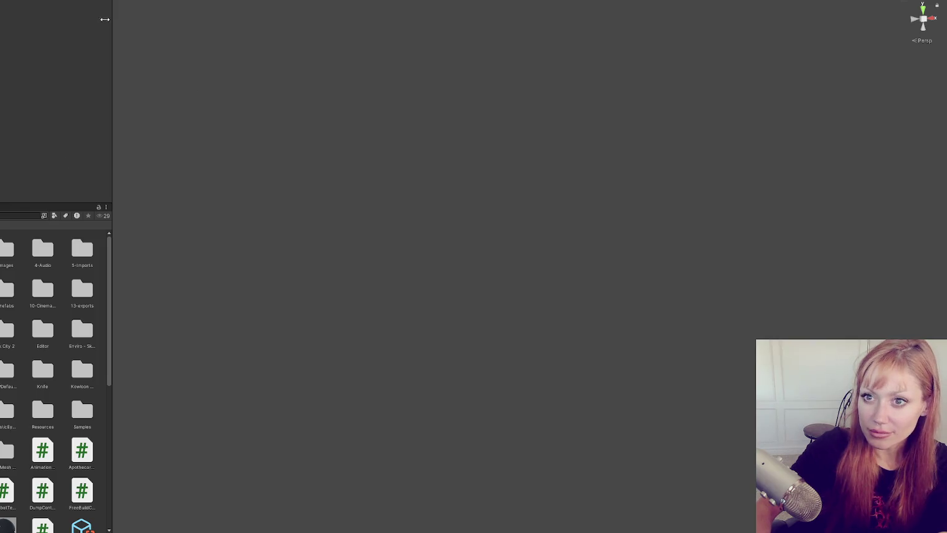
left_click(182, 174)
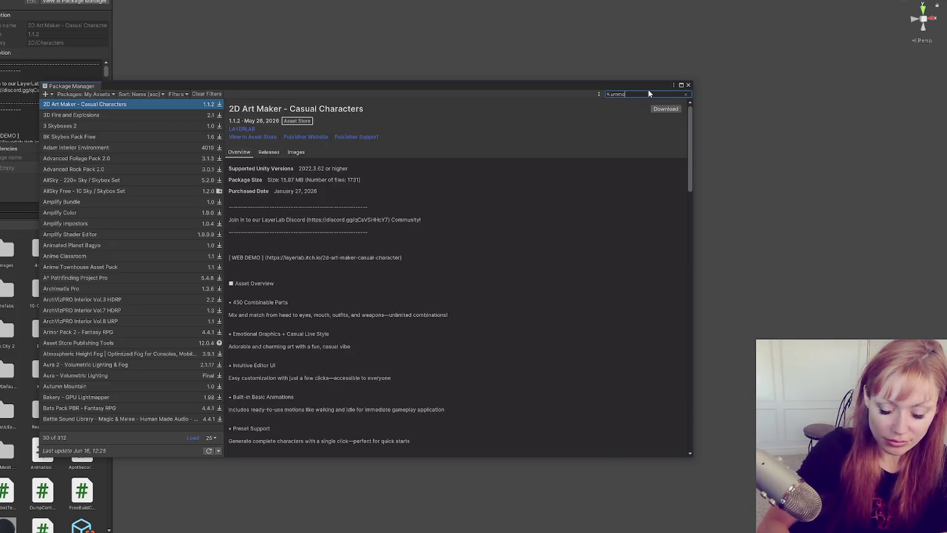
Search 'ummo', import all UMotion Pro - Animation Editor files, and approve the assembly update
type("ummo")
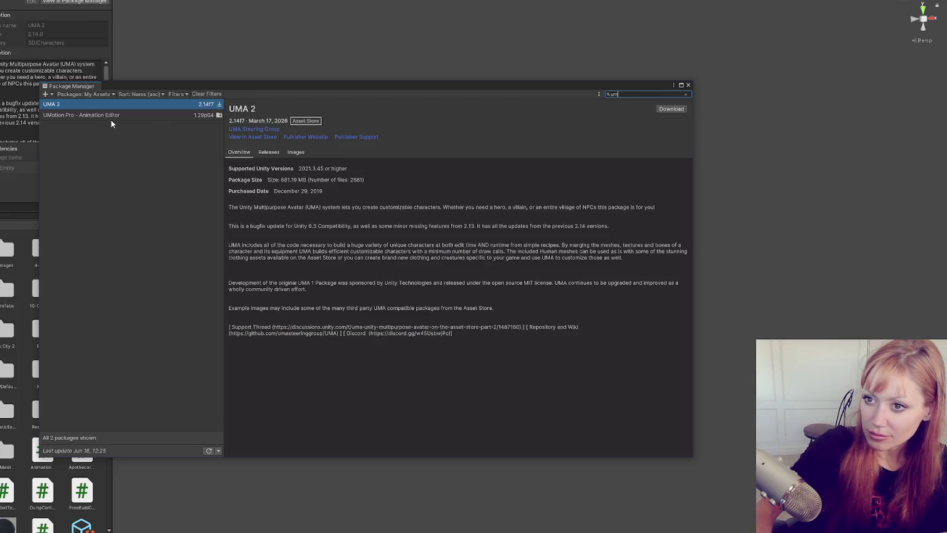
left_click(111, 115)
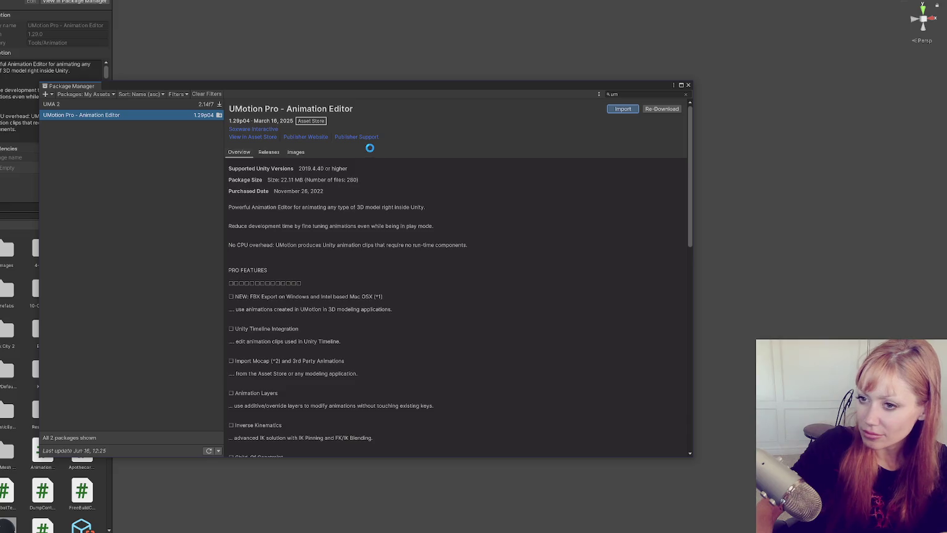
scroll(209, 153, "down", 5)
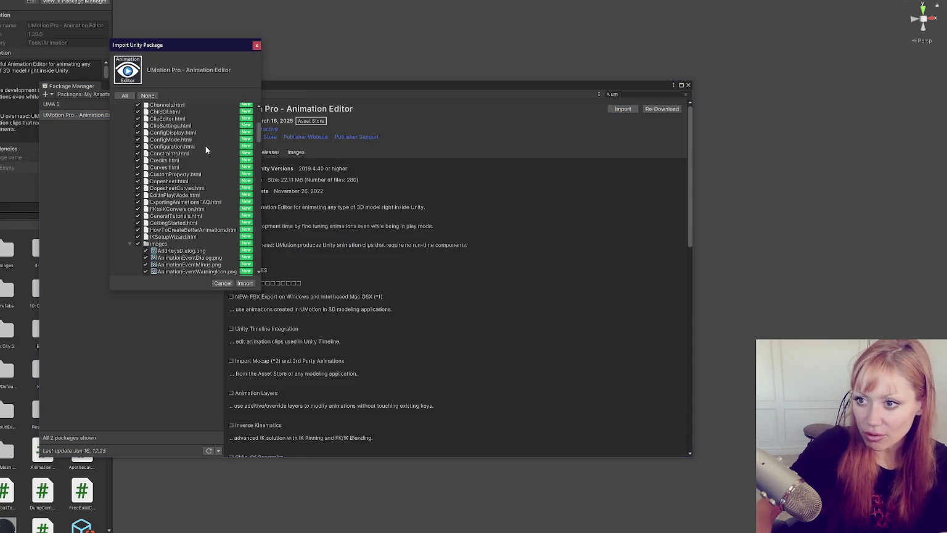
left_click_drag(258, 131, 229, 111)
left_click(121, 107)
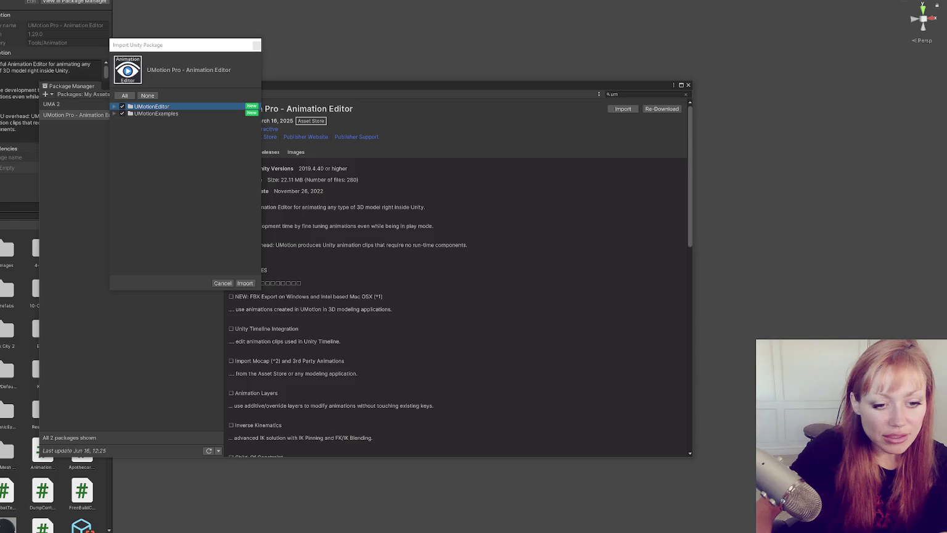
left_click(245, 283)
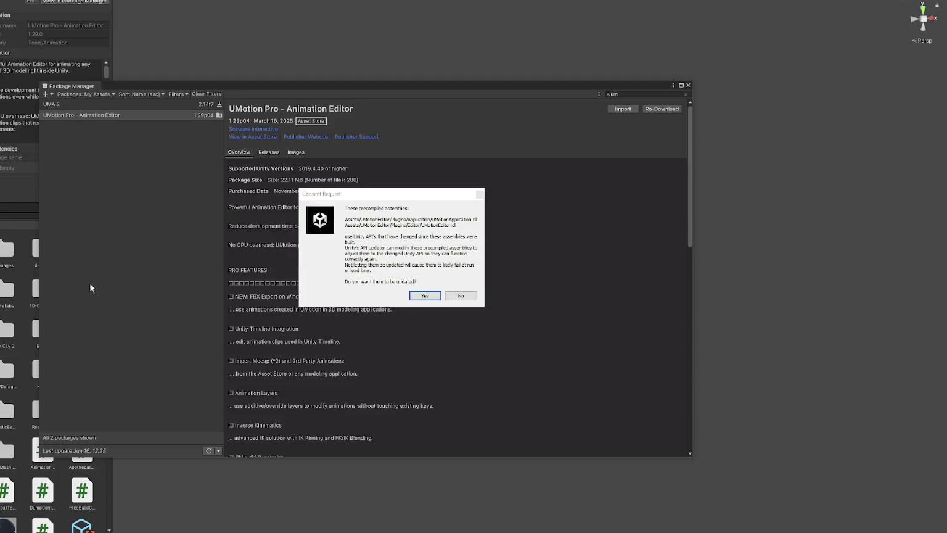
left_click(432, 295)
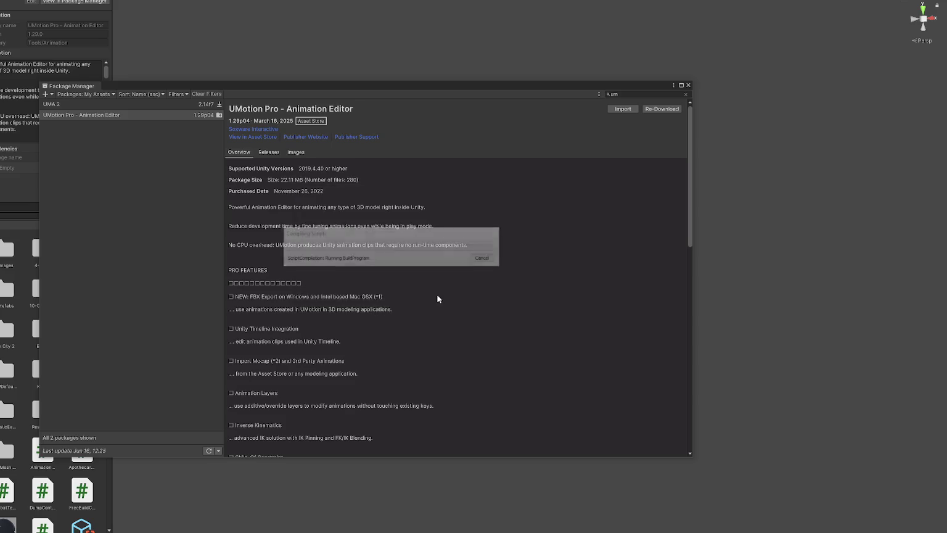
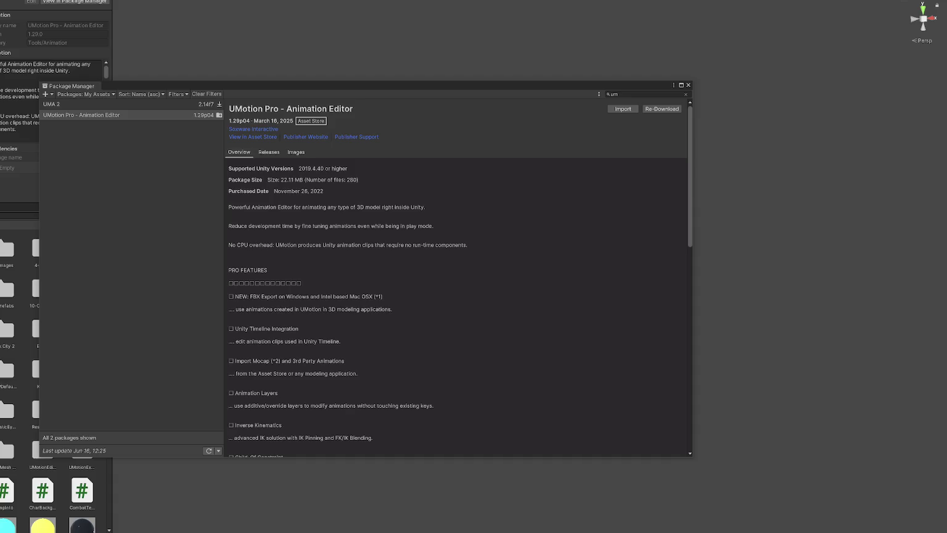
Cancel the UMotion Pro reimport and close the Package Manager window
left_click(629, 111)
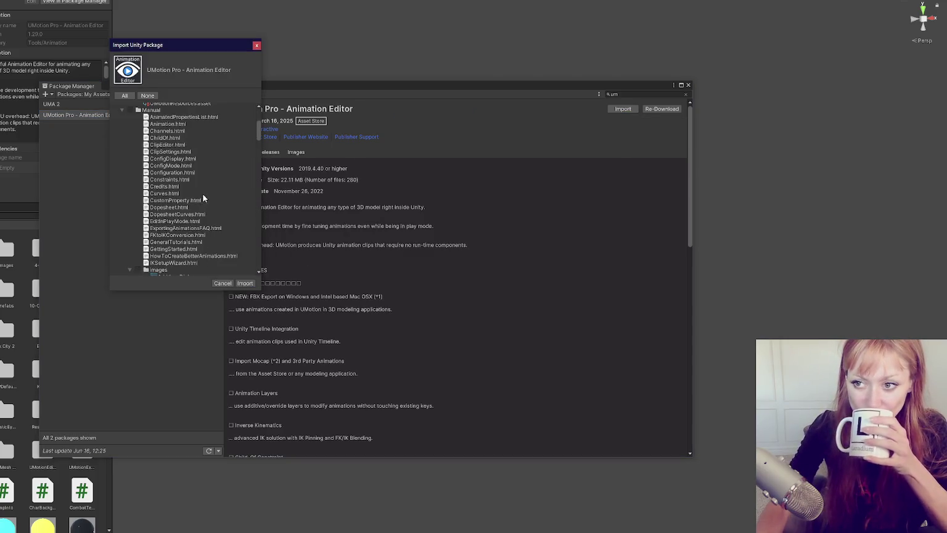
left_click(223, 283)
left_click(687, 86)
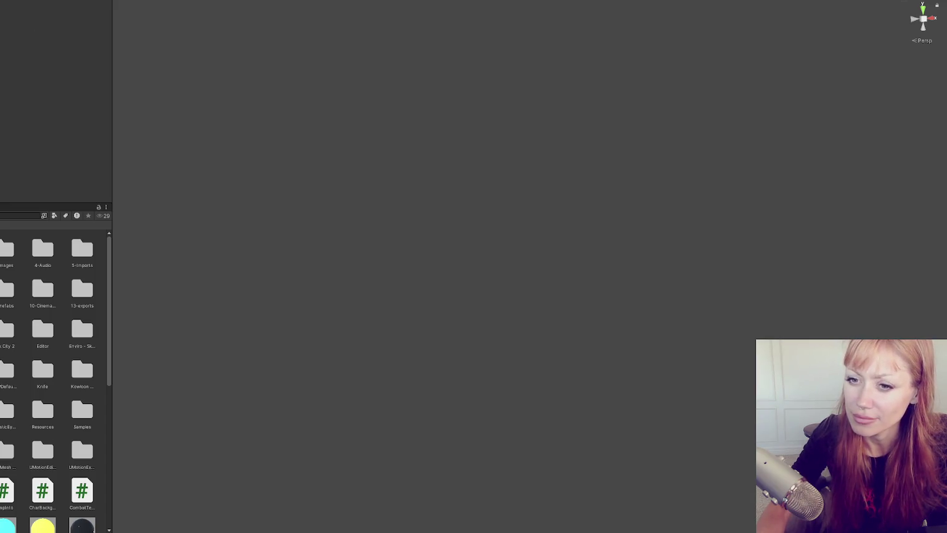
Open UMotion's Clip Editor and dock it along the bottom of the layout
left_click(132, 1)
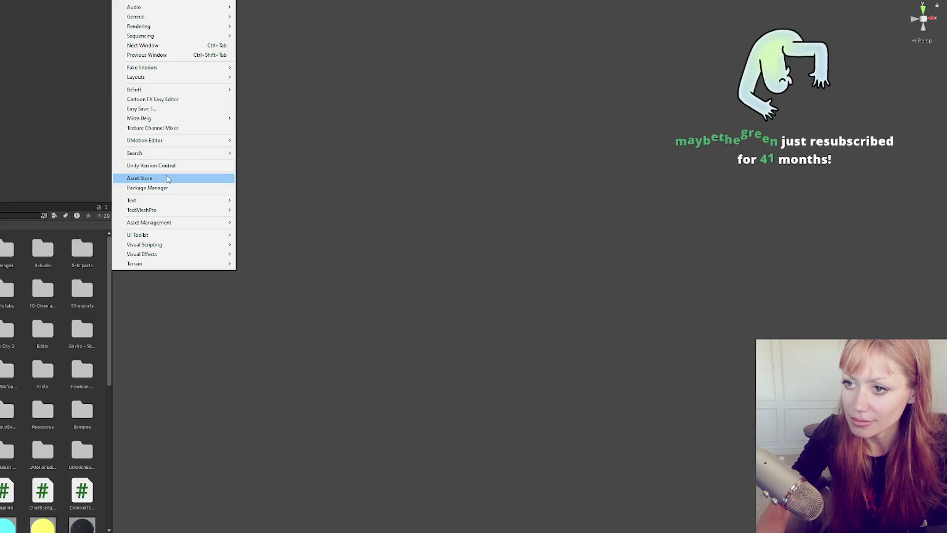
mouse_move(177, 144)
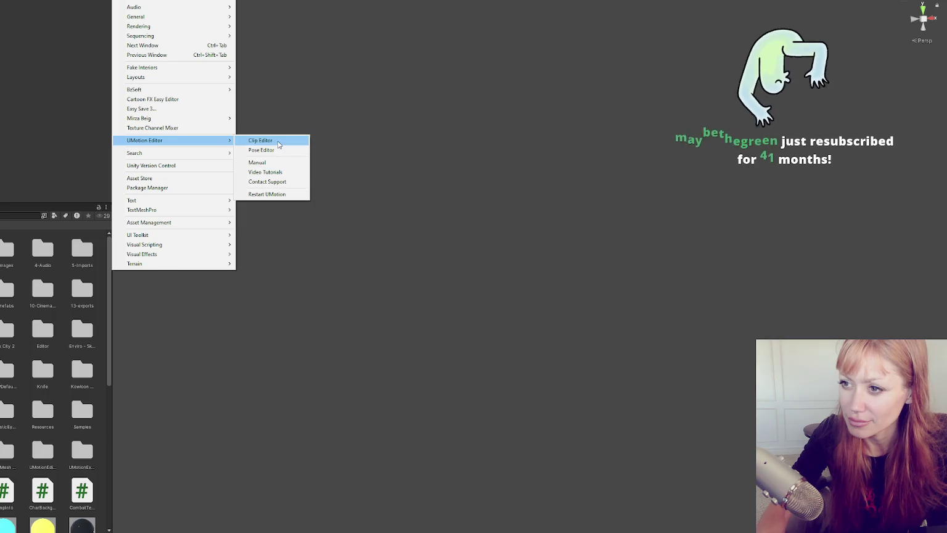
left_click(274, 140)
mouse_move(313, 331)
left_mouse_down()
mouse_move(215, 526)
mouse_move(203, 531)
mouse_move(96, 459)
mouse_move(260, 364)
mouse_move(252, 106)
left_mouse_up()
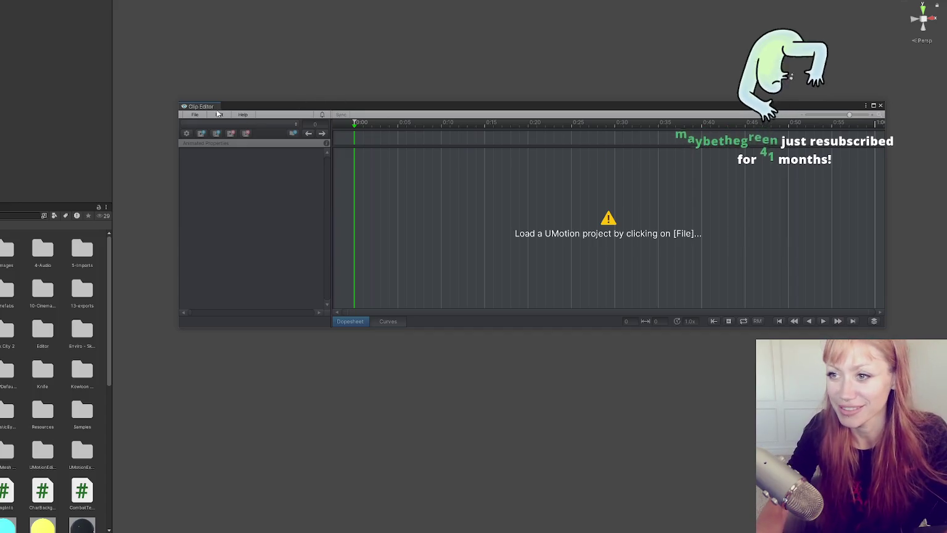
left_click(136, 491)
mouse_move(137, 491)
left_mouse_down()
mouse_move(241, 360)
mouse_move(251, 250)
left_mouse_up()
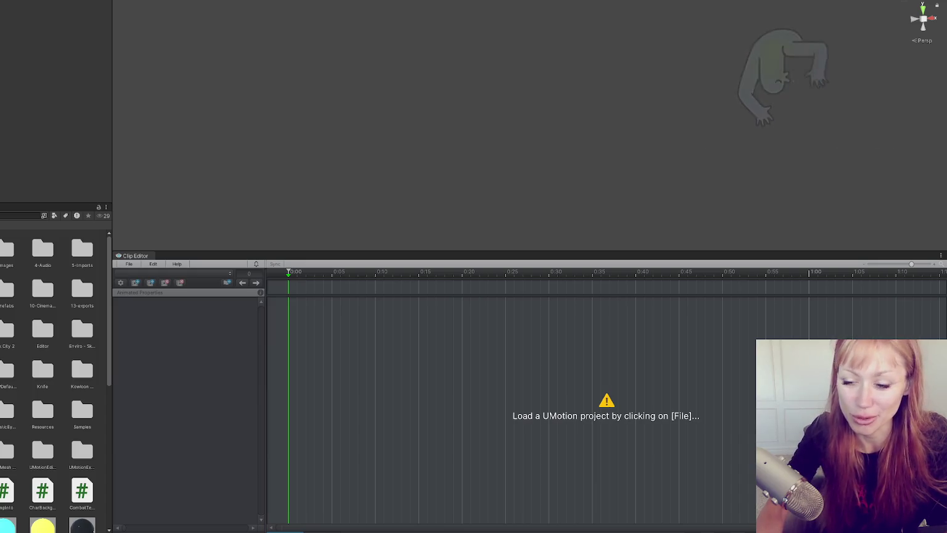
mouse_move(266, 251)
left_mouse_down()
mouse_move(266, 318)
mouse_move(266, 262)
left_mouse_up()
left_click(130, 273)
left_click(136, 275)
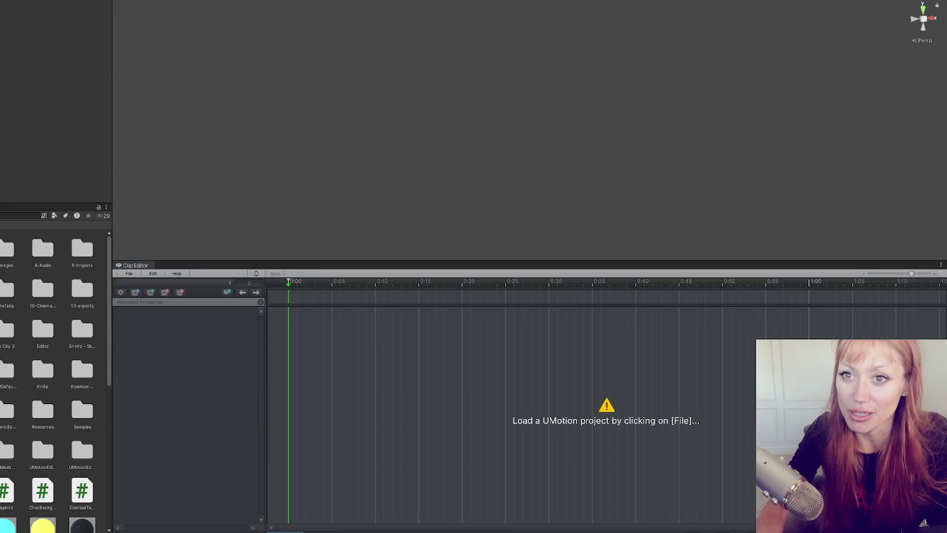
Open UMotion's Pose Editor on the right side
left_click(179, 1)
mouse_move(184, 80)
left_click(269, 93)
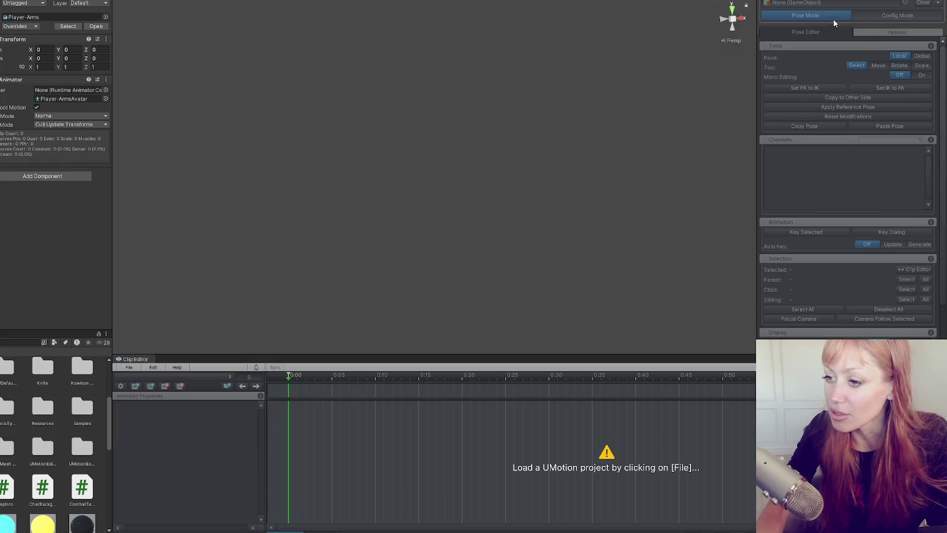
left_click(129, 367)
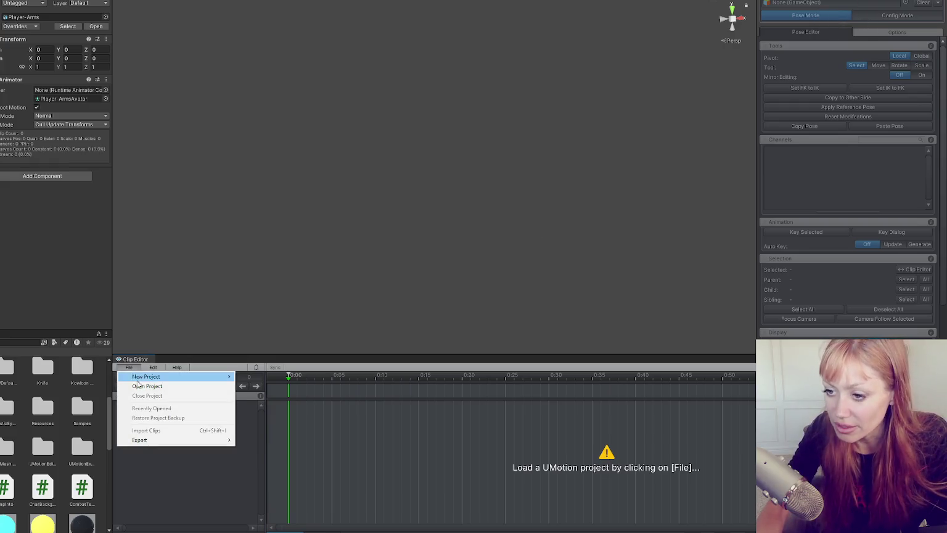
mouse_move(174, 442)
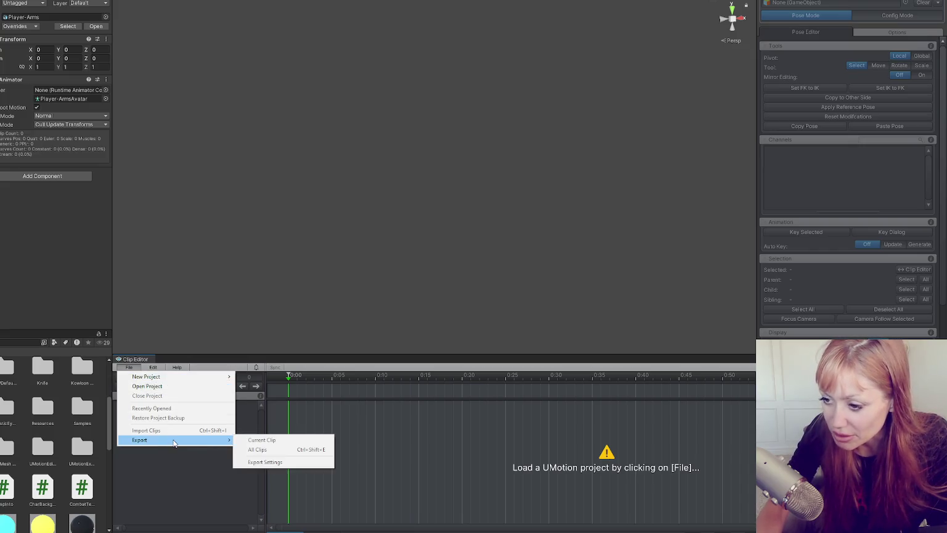
left_click(178, 386)
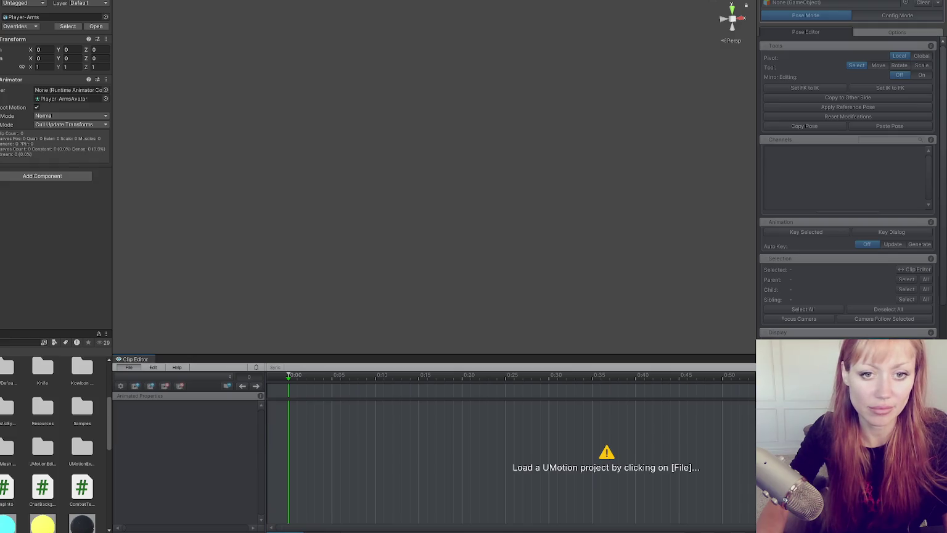
Create a new humanoid UMotion project, AttackArms, and generate its rig configuration
left_click(129, 367)
mouse_move(185, 376)
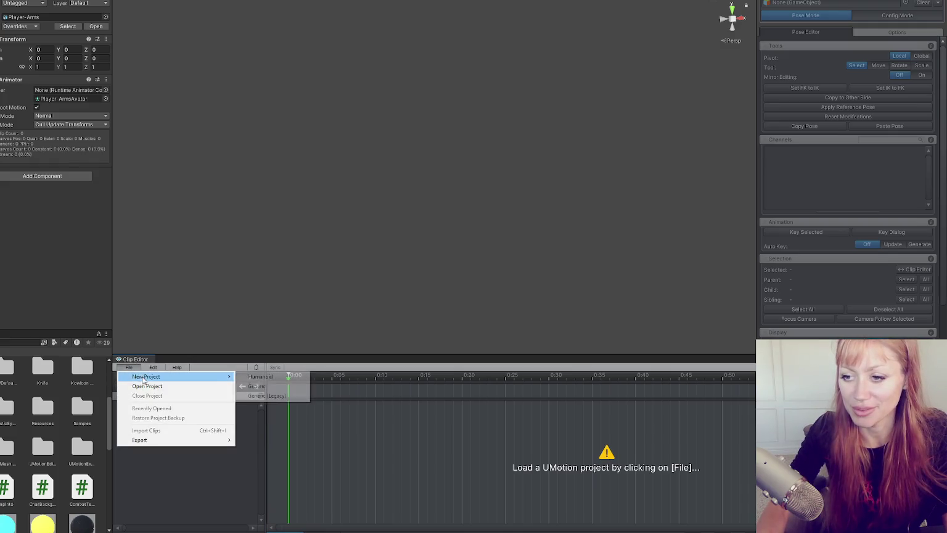
left_click(294, 376)
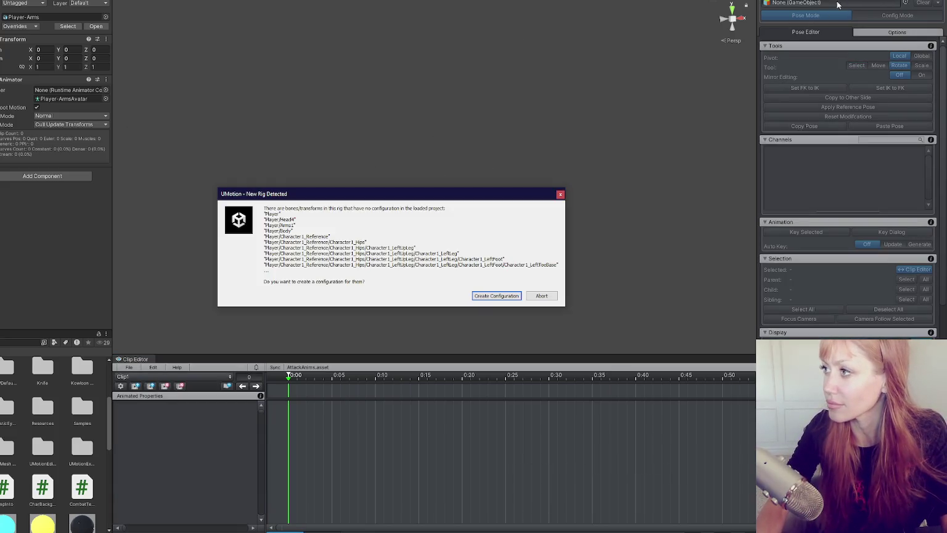
left_click(497, 298)
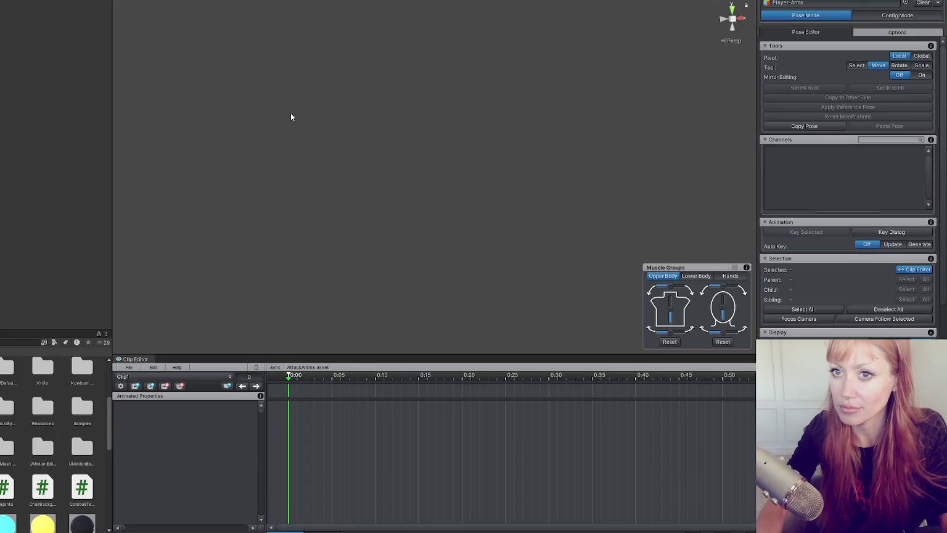
Clear UMotion's animated object and bring the Player-Arms character into the scene view
left_click(906, 290)
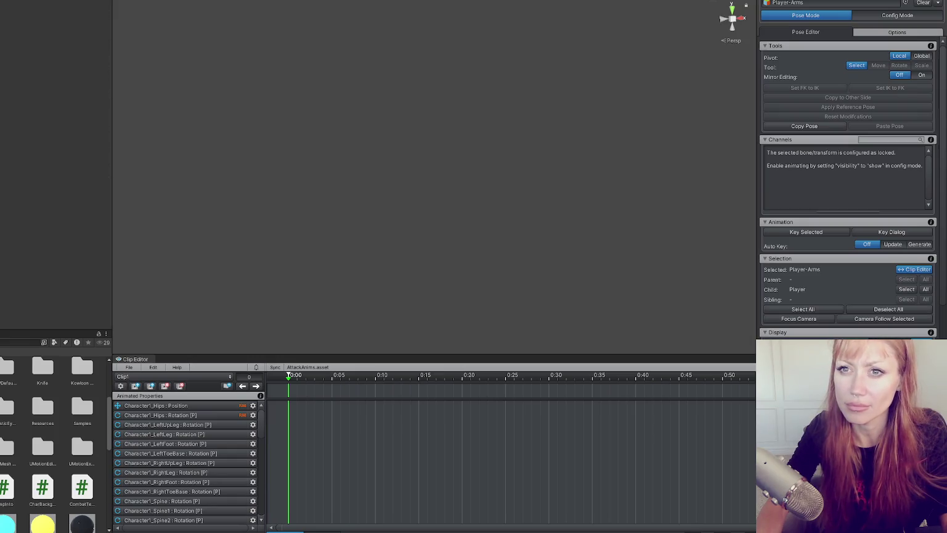
left_click(923, 5)
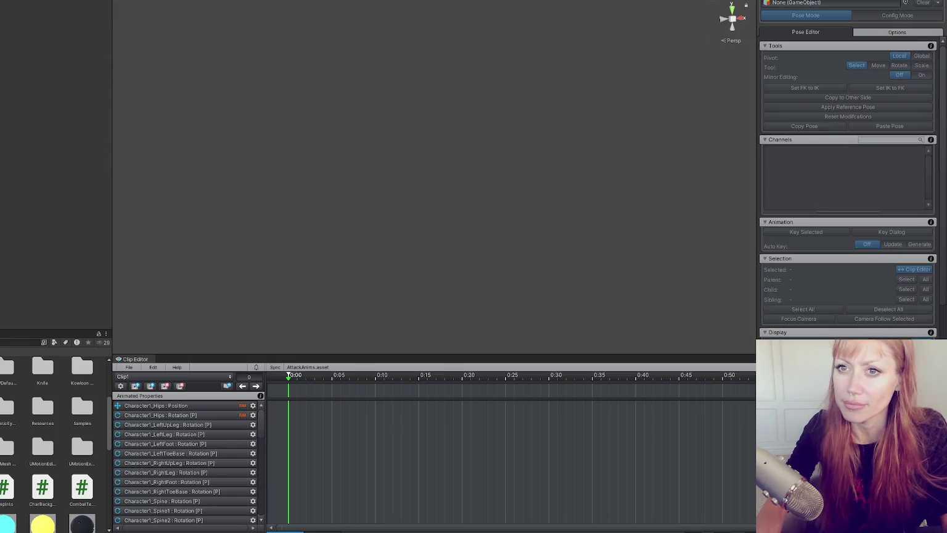
left_click(352, 102)
mouse_move(359, 105)
left_mouse_down()
mouse_move(671, 138)
mouse_move(641, 123)
left_mouse_up()
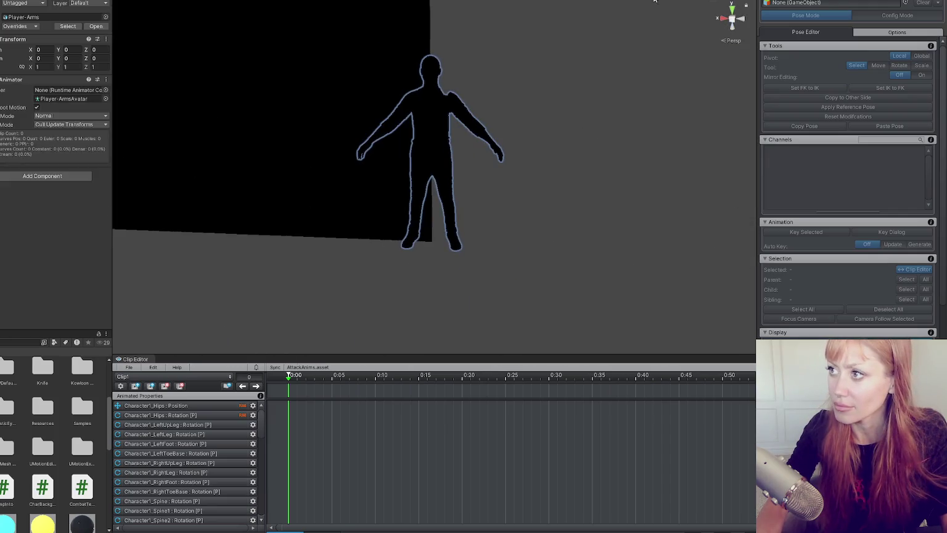
Turn off scene lighting and assign Player-Arms as the Pose Editor's animated GameObject
left_click(622, 1)
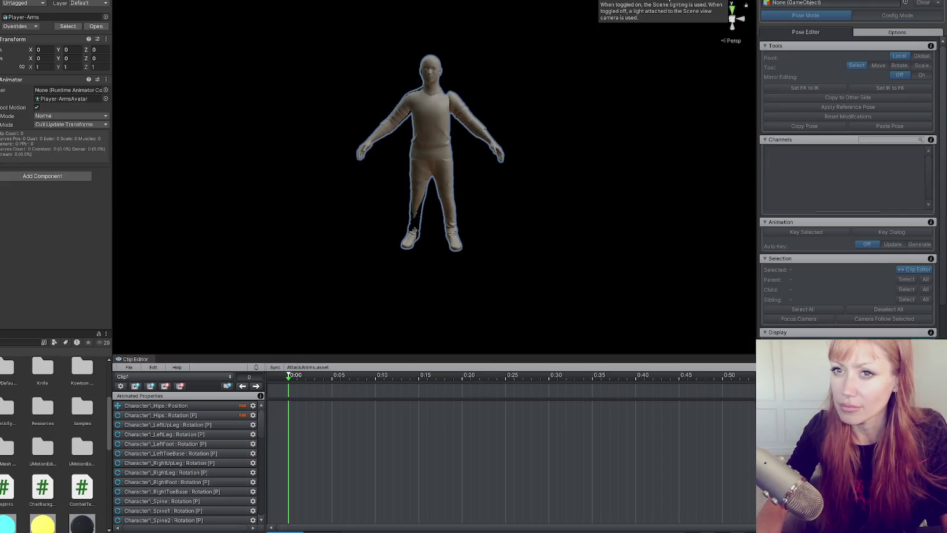
scroll(560, 50, "up", 3)
mouse_move(460, 65)
left_mouse_down()
mouse_move(395, 139)
mouse_move(568, 159)
mouse_move(499, 69)
mouse_move(321, 68)
left_mouse_up()
scroll(569, 159, "down", 2)
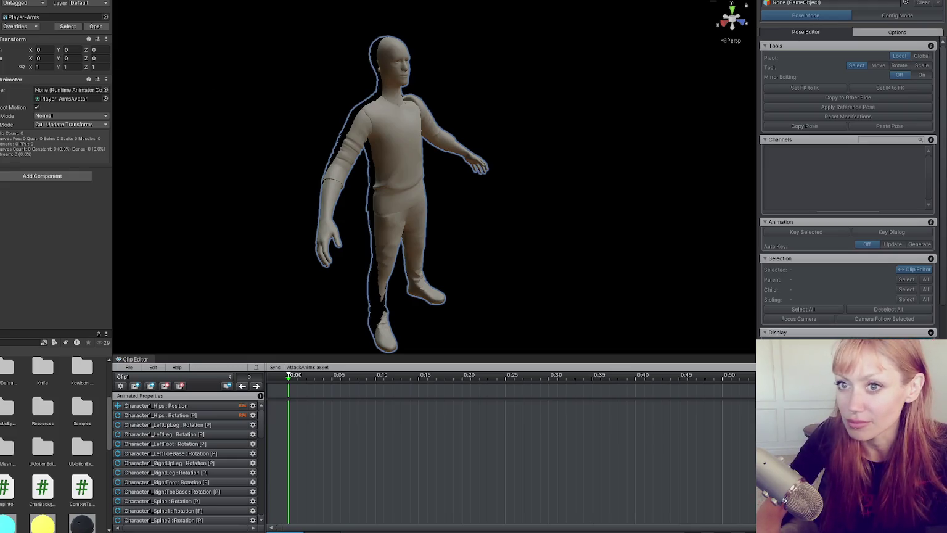
left_click(808, 14)
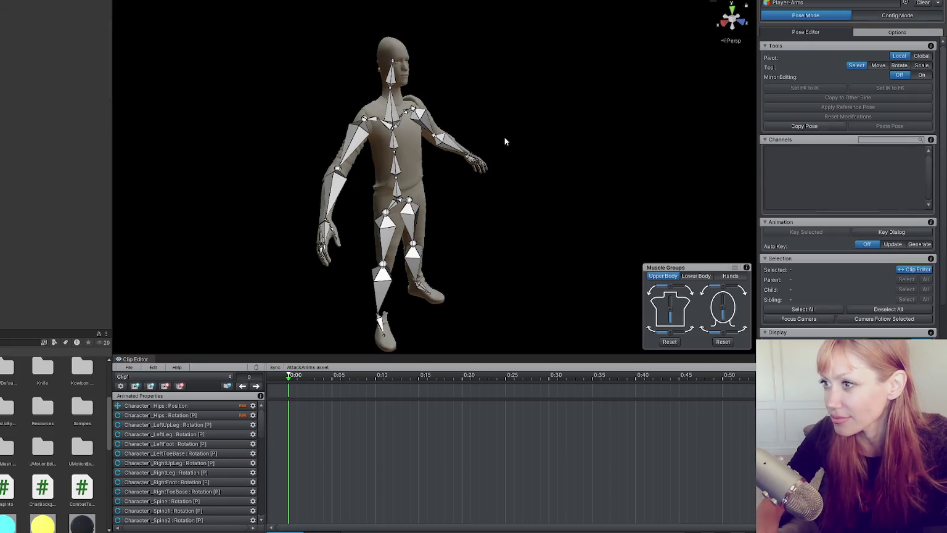
mouse_move(514, 130)
left_mouse_down()
mouse_move(499, 126)
mouse_move(563, 119)
mouse_move(471, 154)
left_mouse_up()
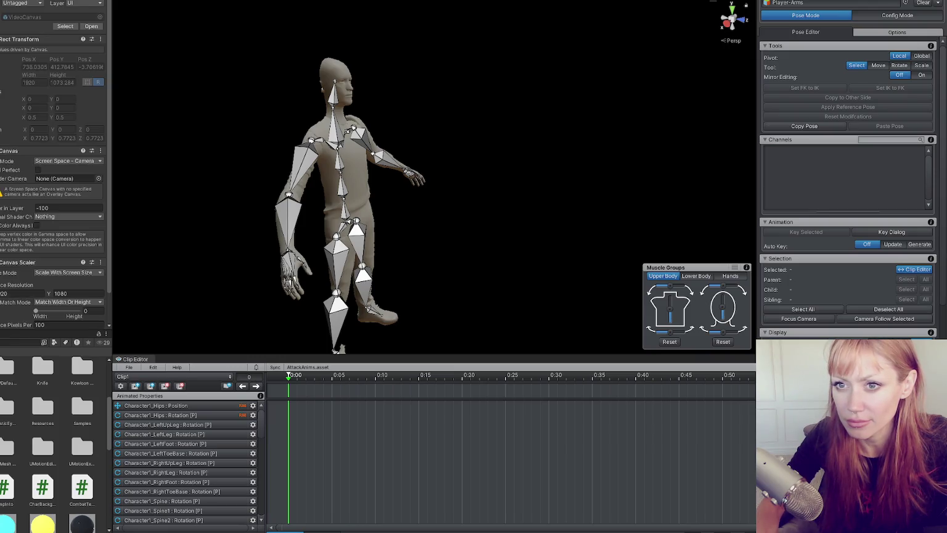
left_click_drag(222, 110, 236, 122)
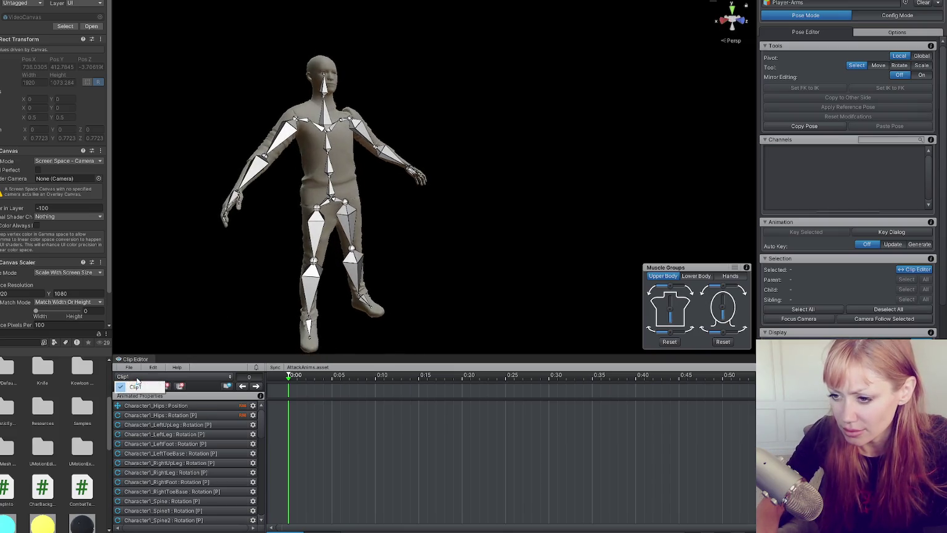
Import the 'Swing With Event' clip into the UMotion project and dismiss the import log
left_click(129, 367)
left_click(171, 430)
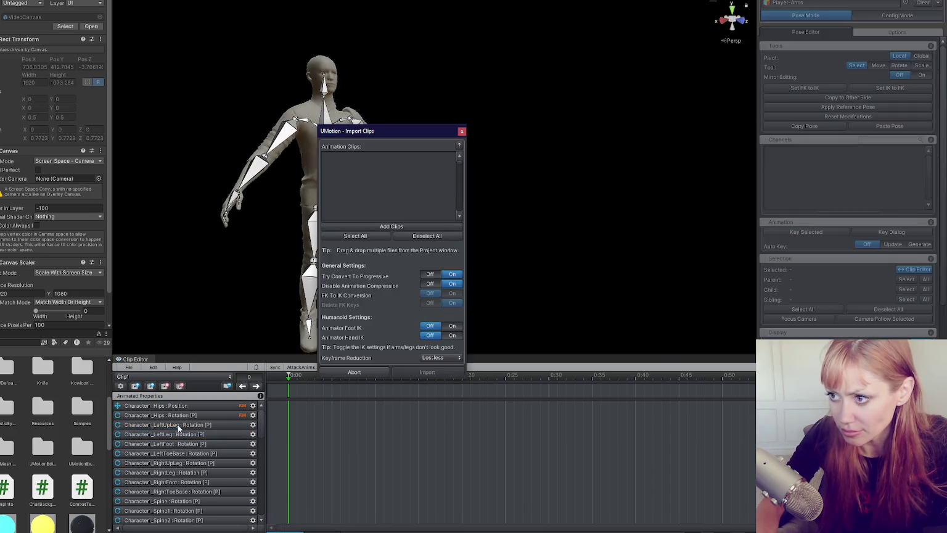
type("swing")
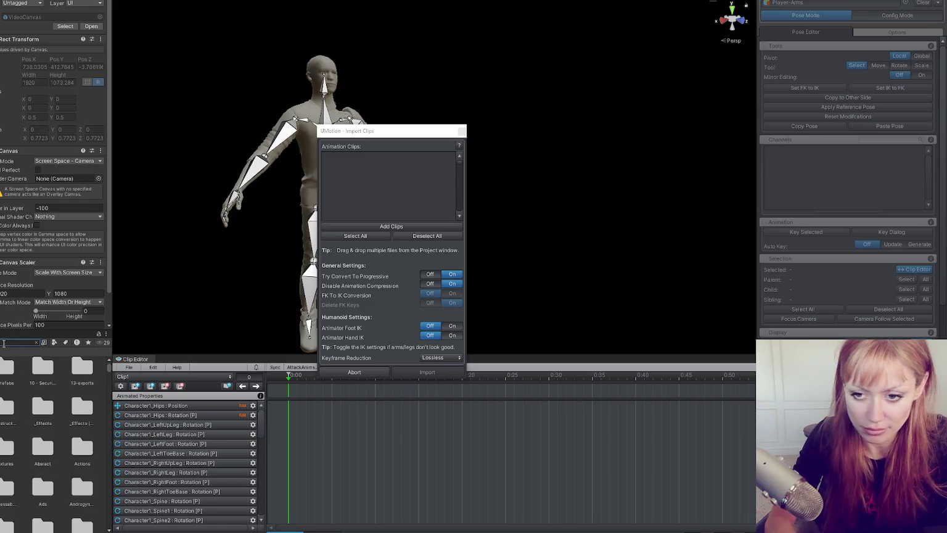
mouse_move(56, 373)
left_mouse_down()
mouse_move(370, 197)
mouse_move(379, 203)
left_mouse_up()
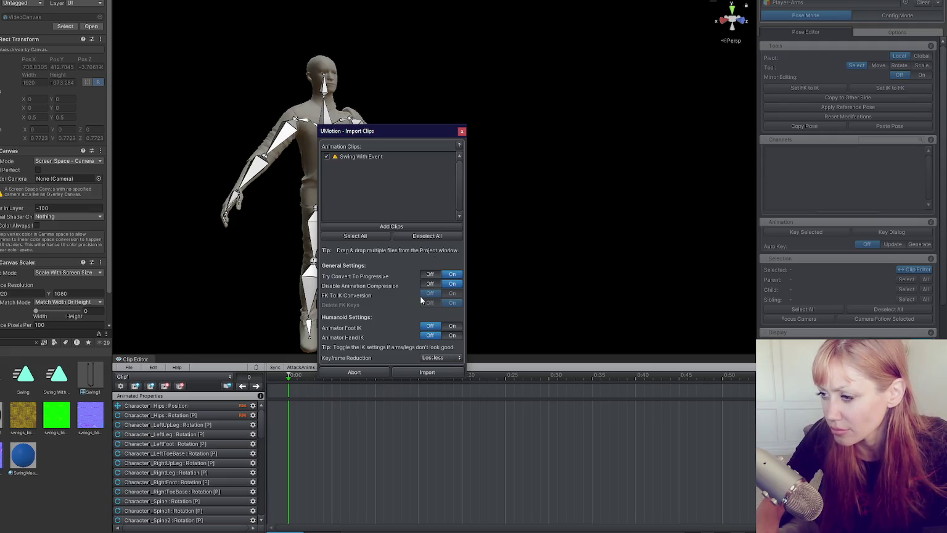
left_click(430, 370)
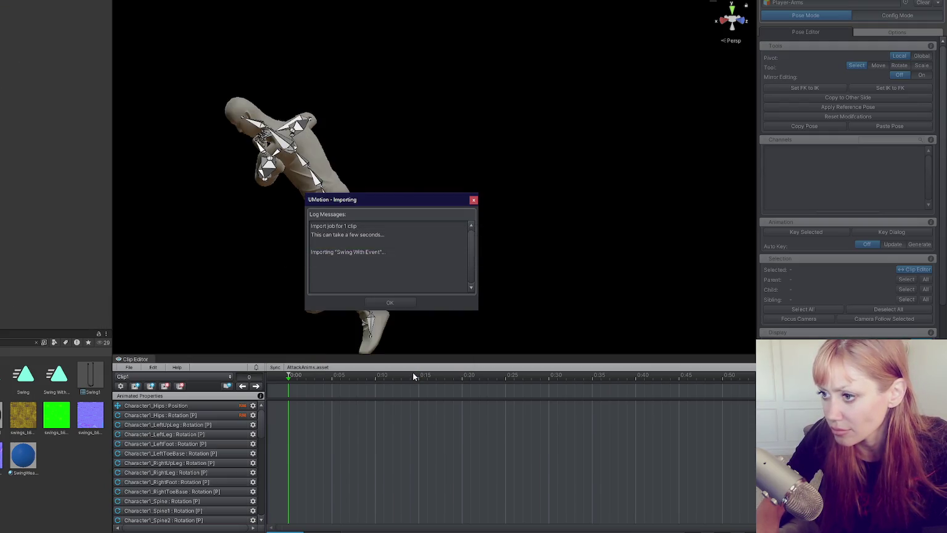
left_click(403, 303)
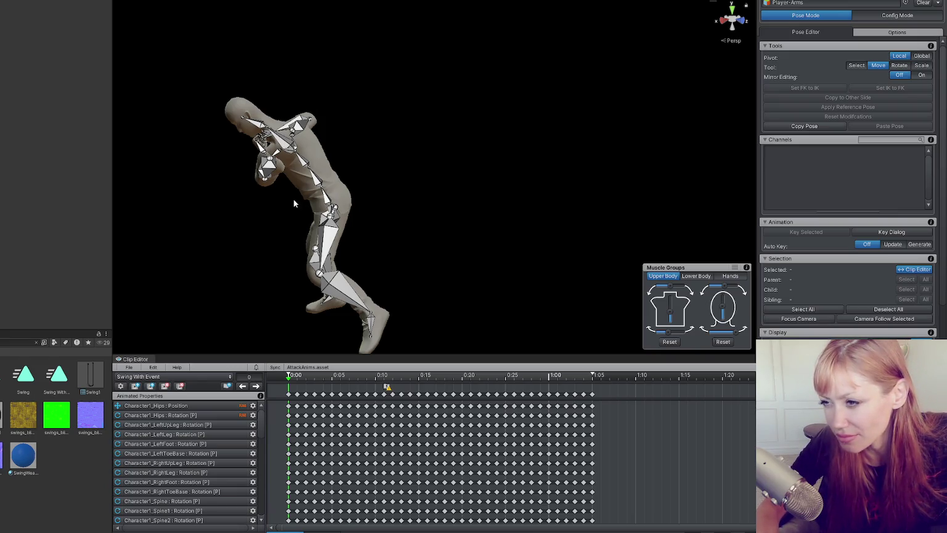
Play the imported swing clip, open the Animation window, and clear the asset search
key("space")
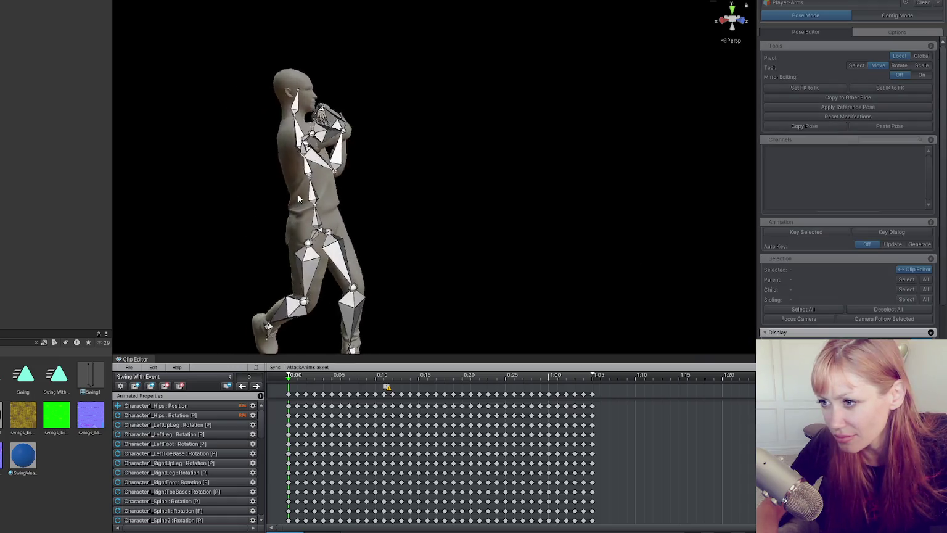
left_click(254, 5)
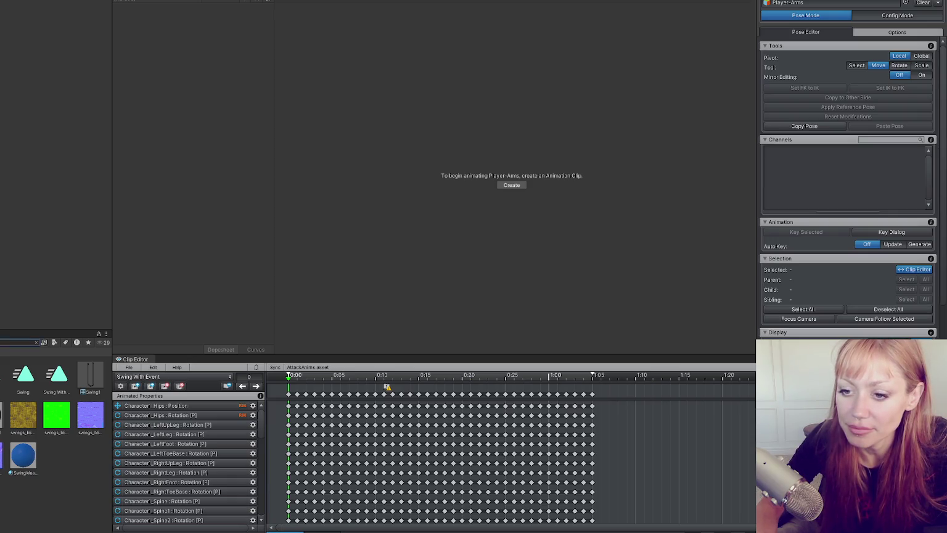
key("Escape")
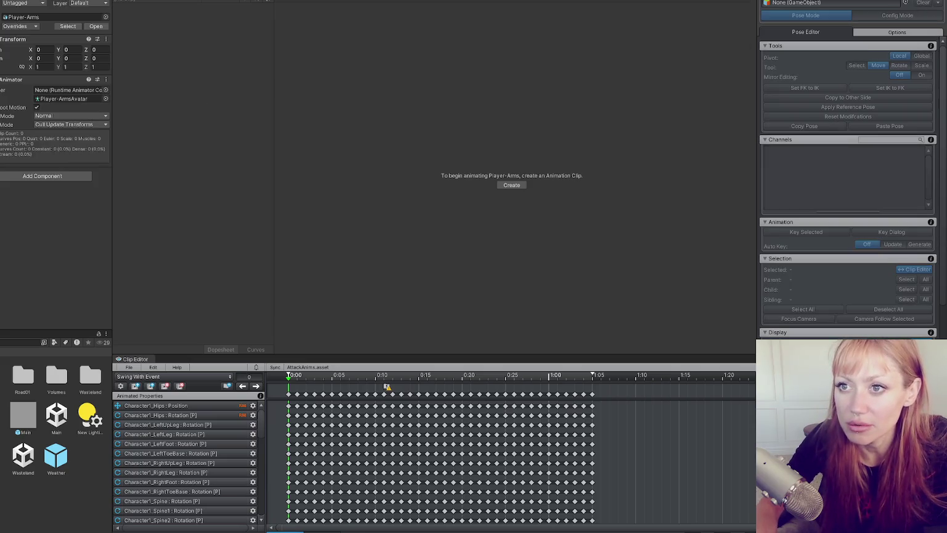
Search the assets for 'arms' and open the Player Arms animator controller
double_click(56, 424)
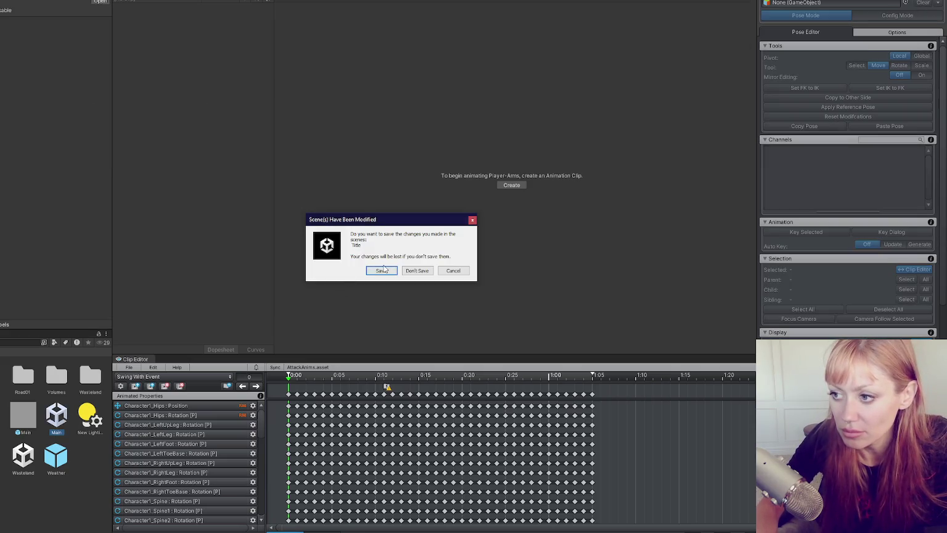
left_click(458, 273)
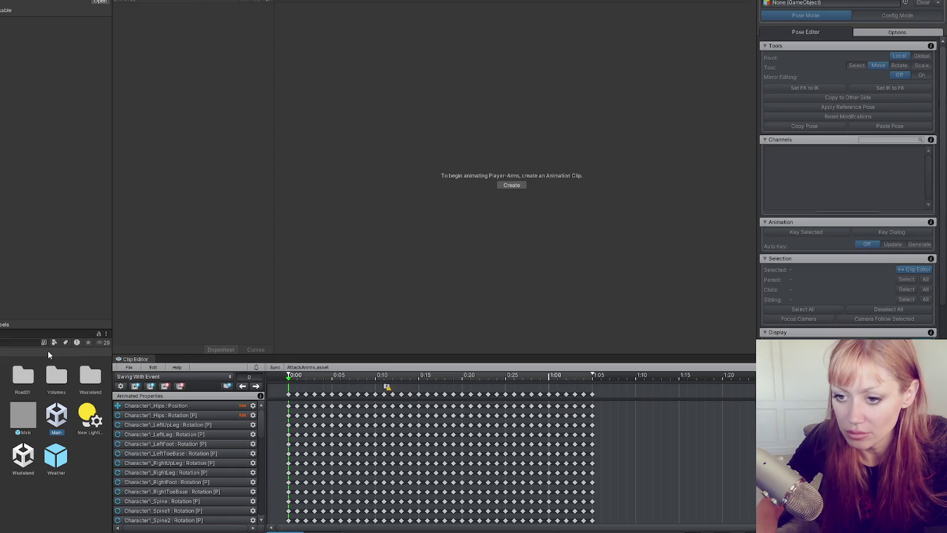
left_click(40, 343)
type("arms")
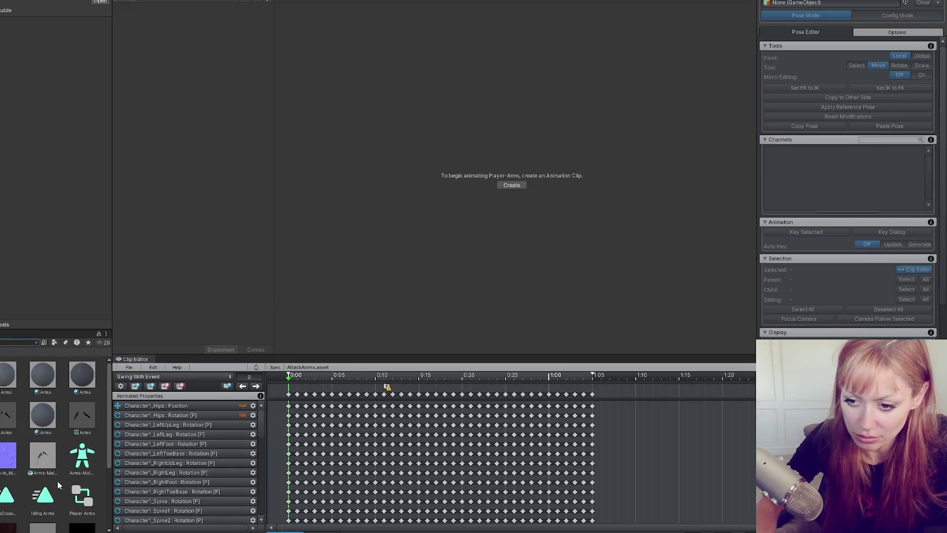
double_click(82, 497)
Reposition the Swing With Event state and inspect its clip and Any State transition
left_click(617, 172)
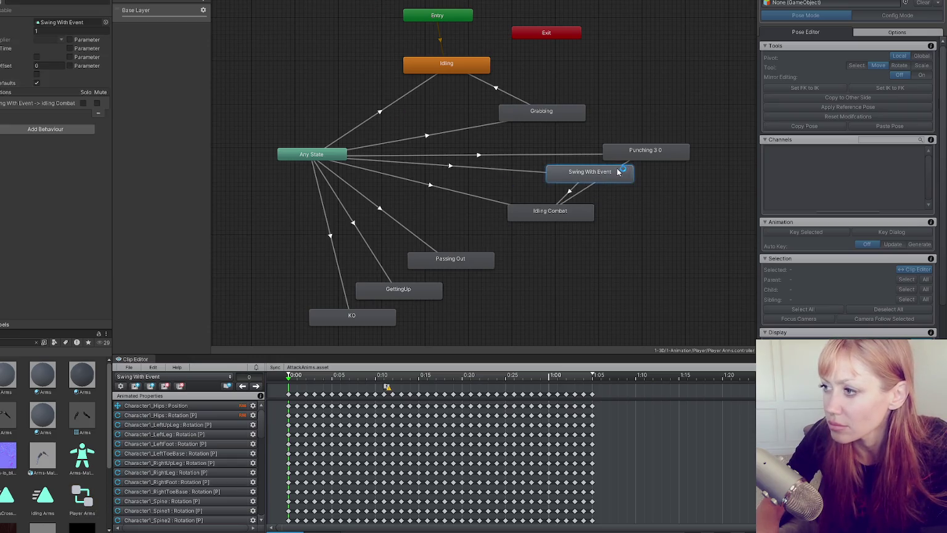
left_click_drag(617, 171, 651, 185)
double_click(650, 185)
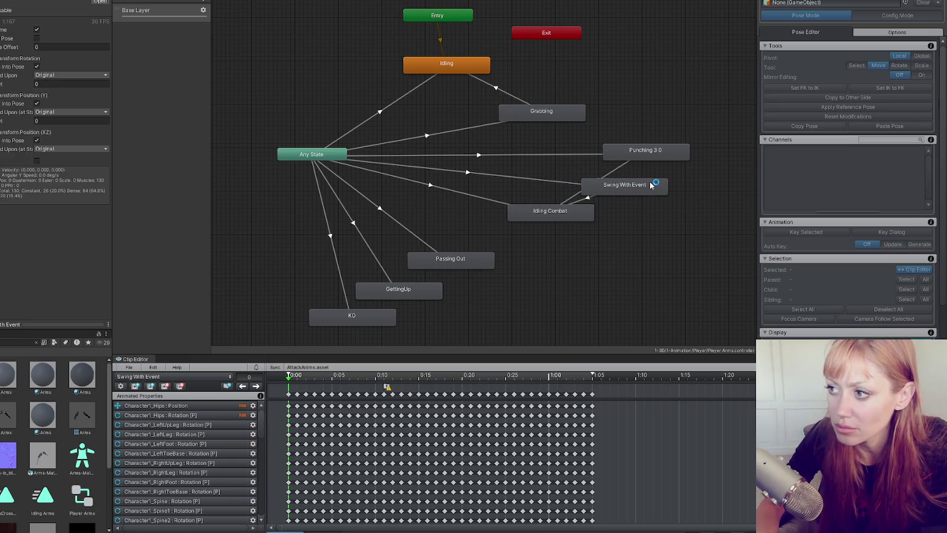
left_click(641, 185)
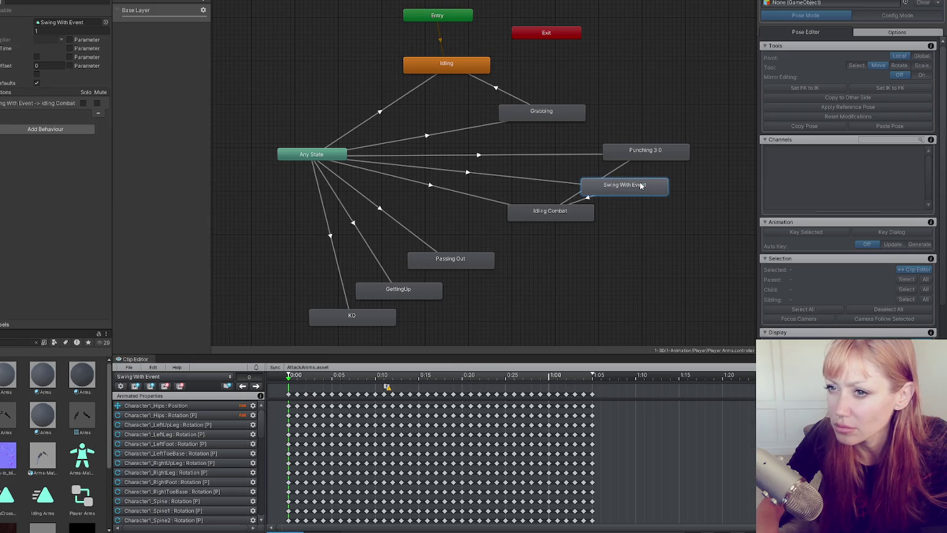
left_click(432, 167)
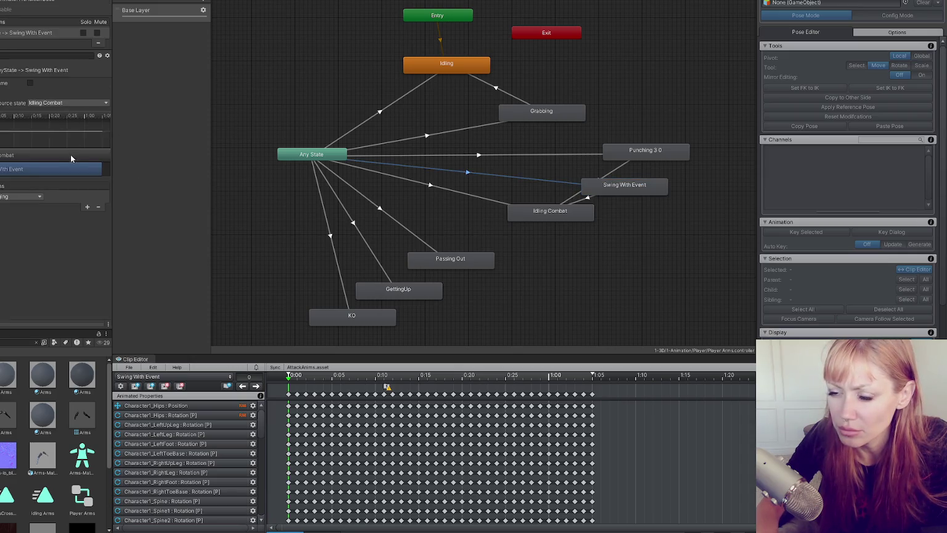
Enlarge the preview area and preview the Swing With Event clip
left_click_drag(57, 323, 65, 220)
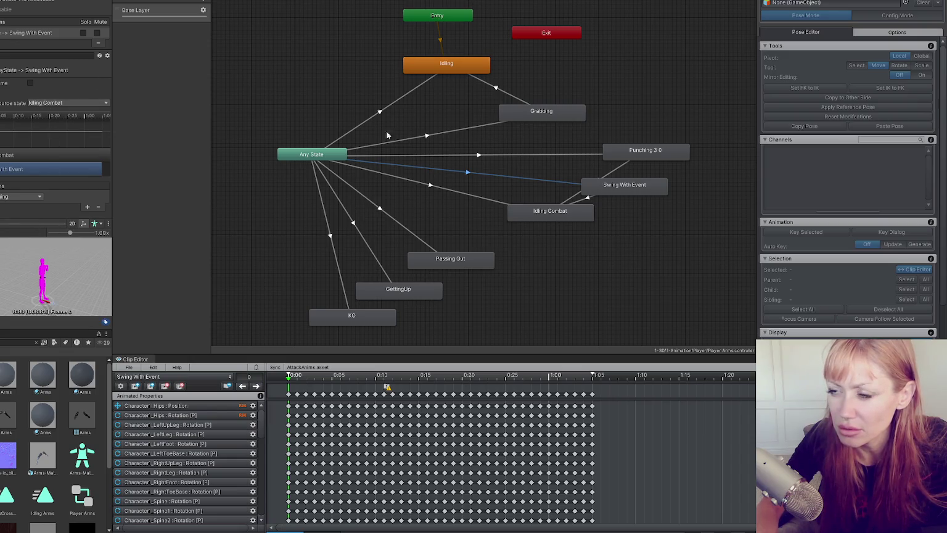
left_click(603, 186)
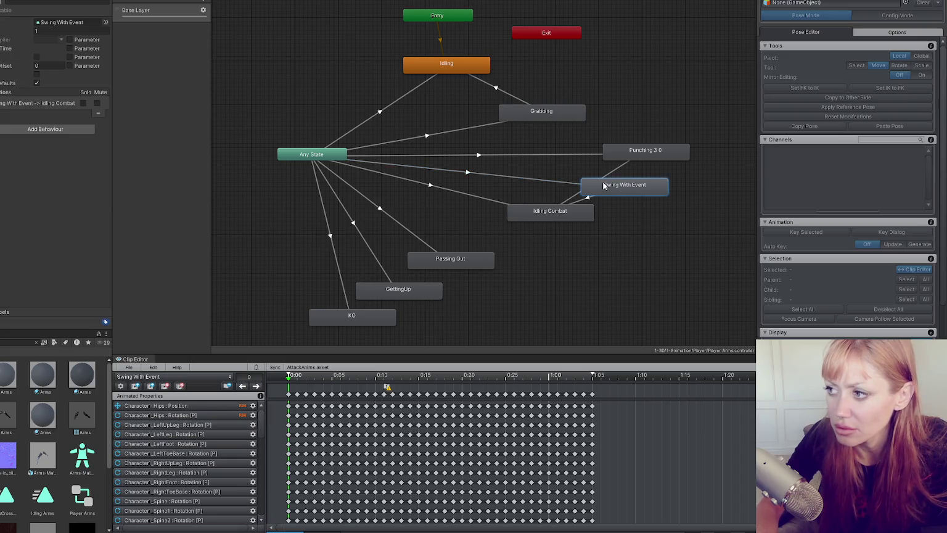
double_click(635, 188)
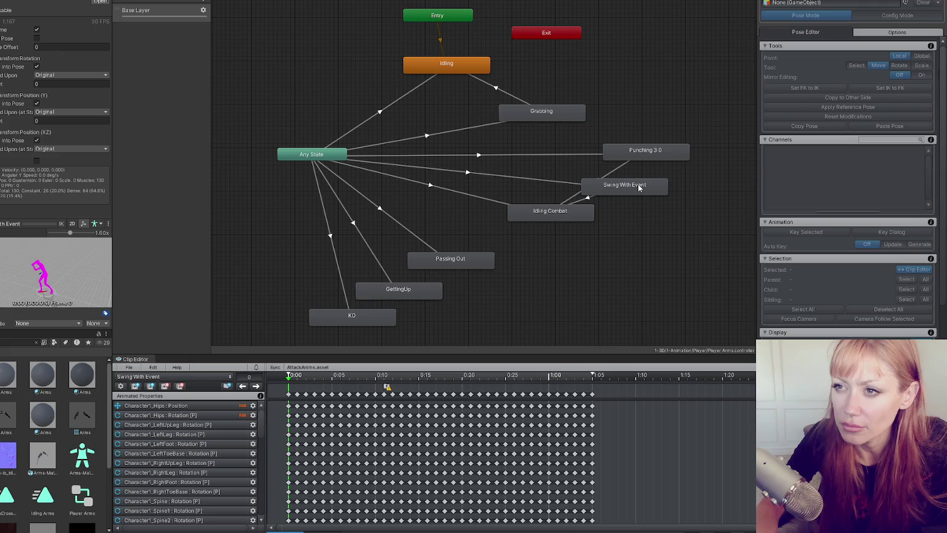
left_click(637, 187)
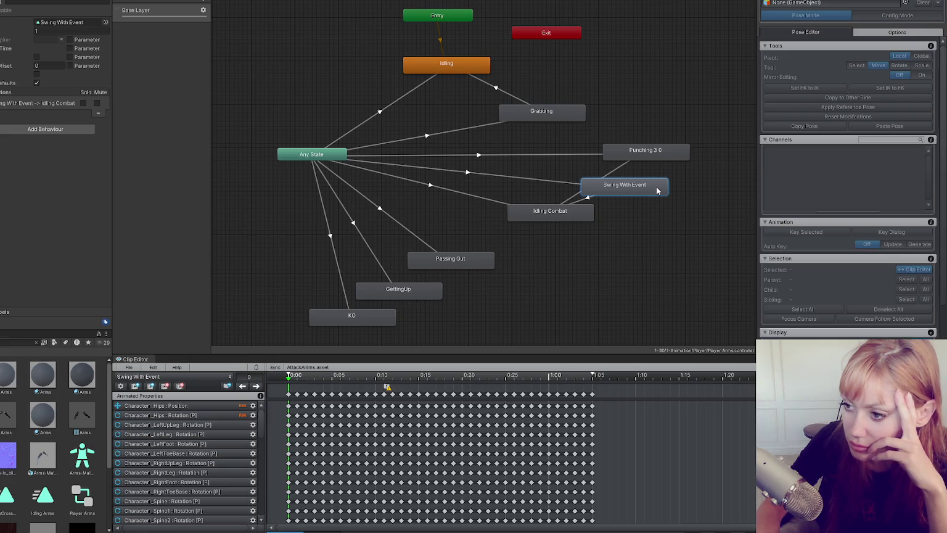
key("ctrl+1")
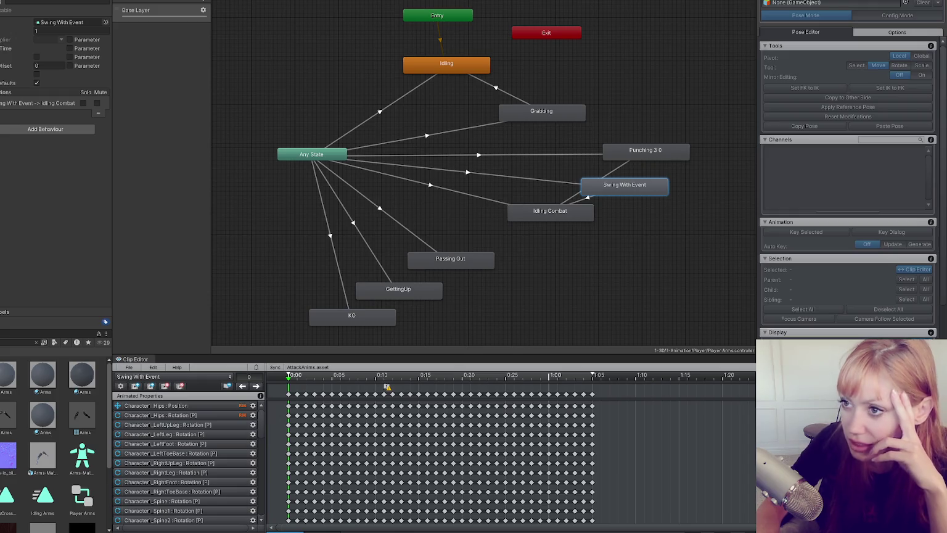
left_click(126, 0)
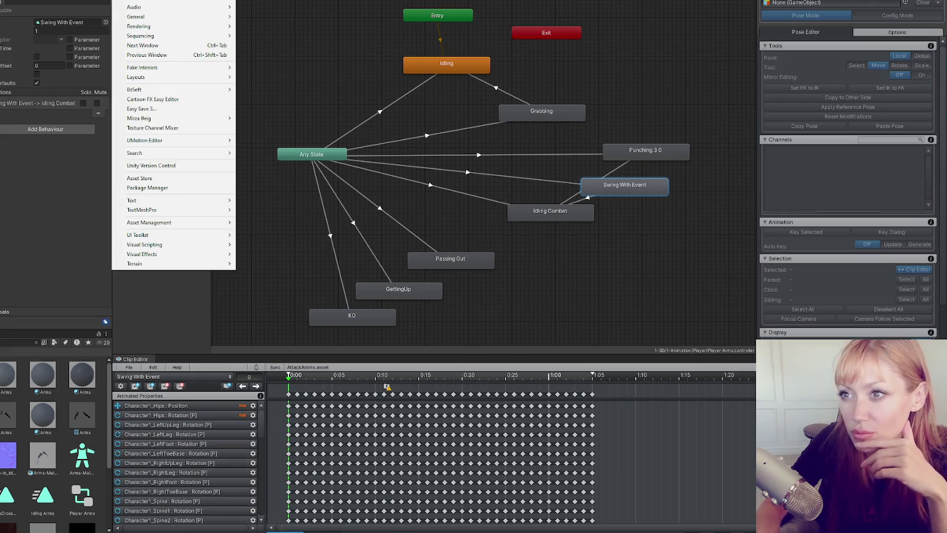
Switch to a saved layout showing the Scene view and load Player-Arms (1) into the Pose Editor
mouse_move(162, 80)
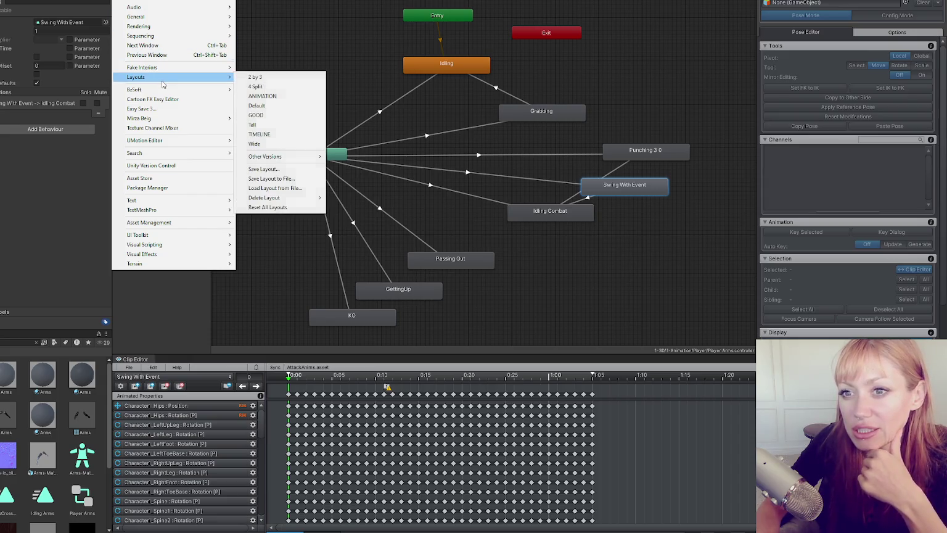
left_click(259, 93)
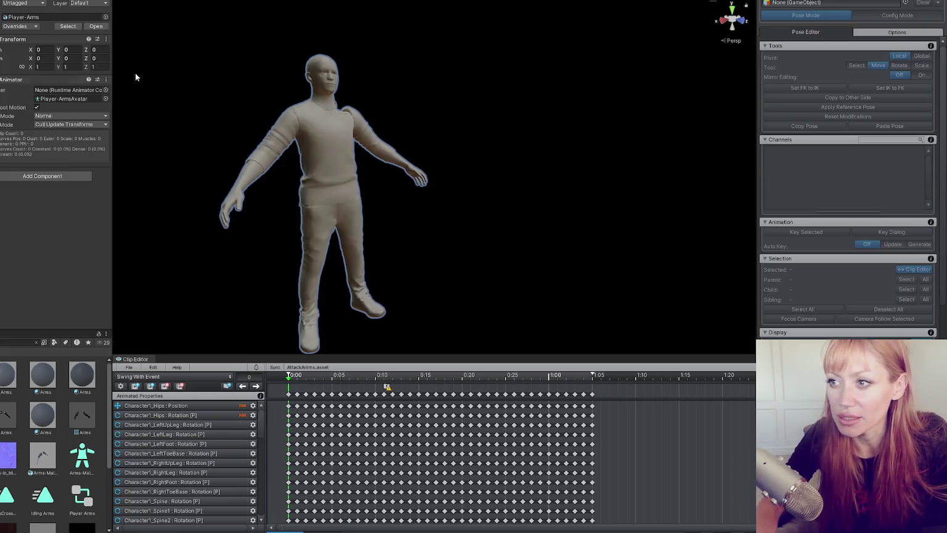
left_click_drag(789, 23, 828, 5)
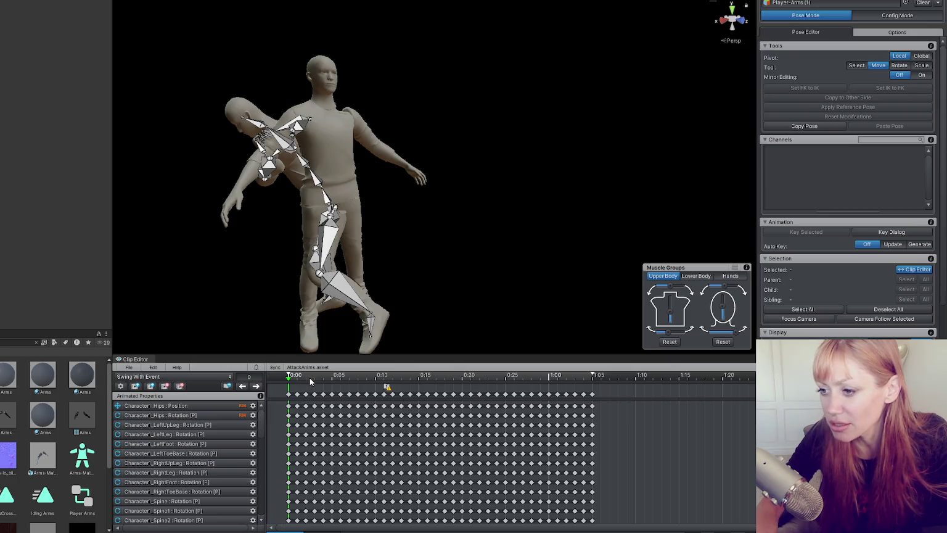
Preview the swing clip and delete the Character1_Hips Position keys after frame 0
key("space")
key("space")
key("space")
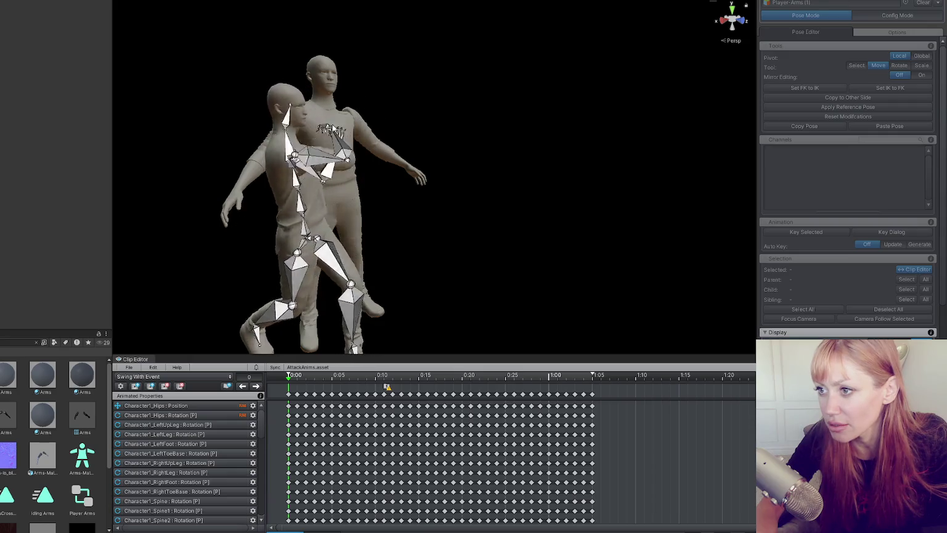
key("space")
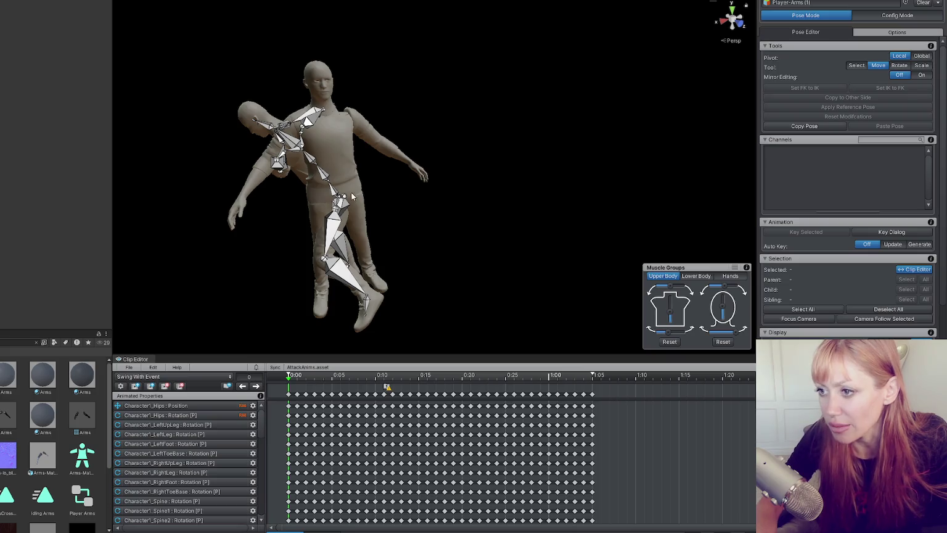
left_click(218, 405)
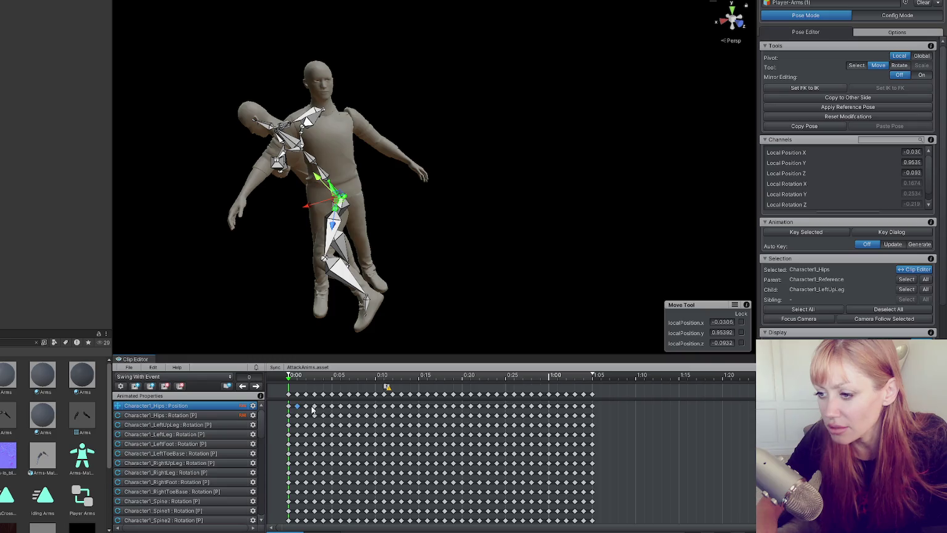
left_click(590, 409, "shift")
key("Delete")
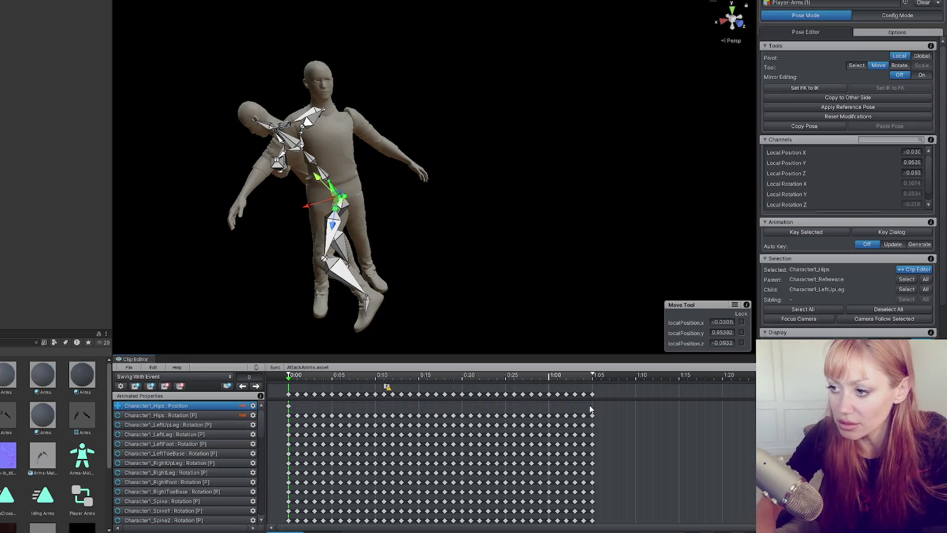
key("e")
mouse_move(352, 203)
left_mouse_down()
mouse_move(380, 186)
mouse_move(377, 212)
mouse_move(377, 204)
mouse_move(440, 179)
mouse_move(539, 154)
mouse_move(337, 188)
mouse_move(505, 169)
mouse_move(432, 179)
left_mouse_up()
key("w")
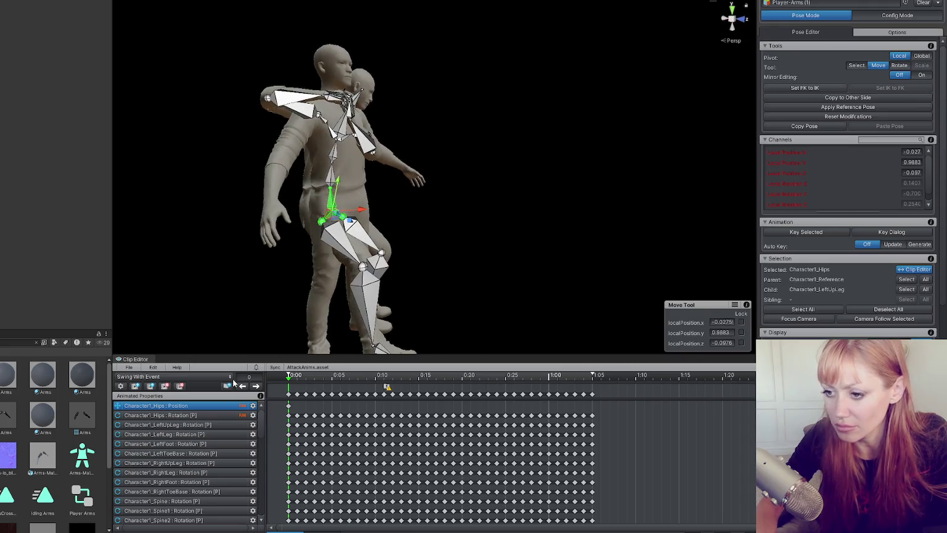
Delete the Character1_Hips Rotation keys after the first and edit its localRotation X value
left_click(206, 414)
key("e")
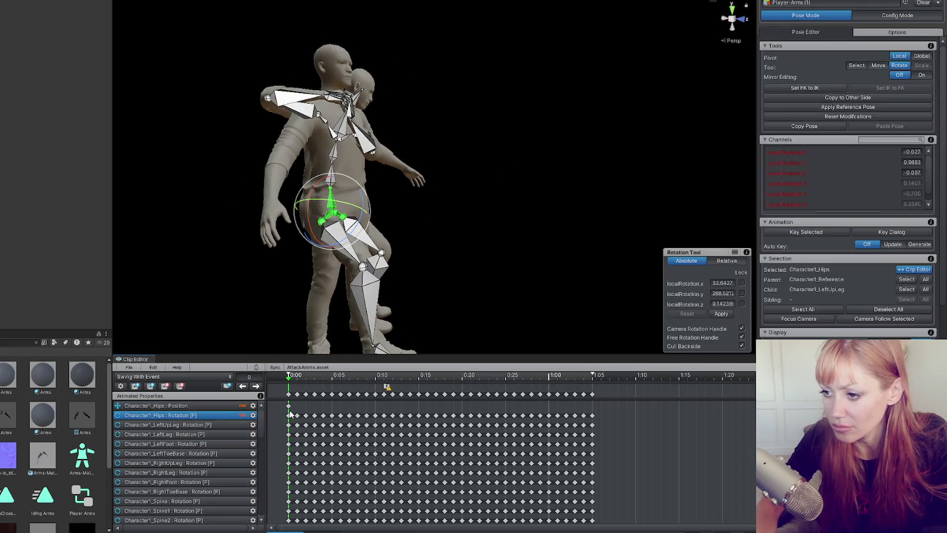
left_click(297, 416)
left_click(592, 419, "shift")
key("Delete")
left_click(289, 415)
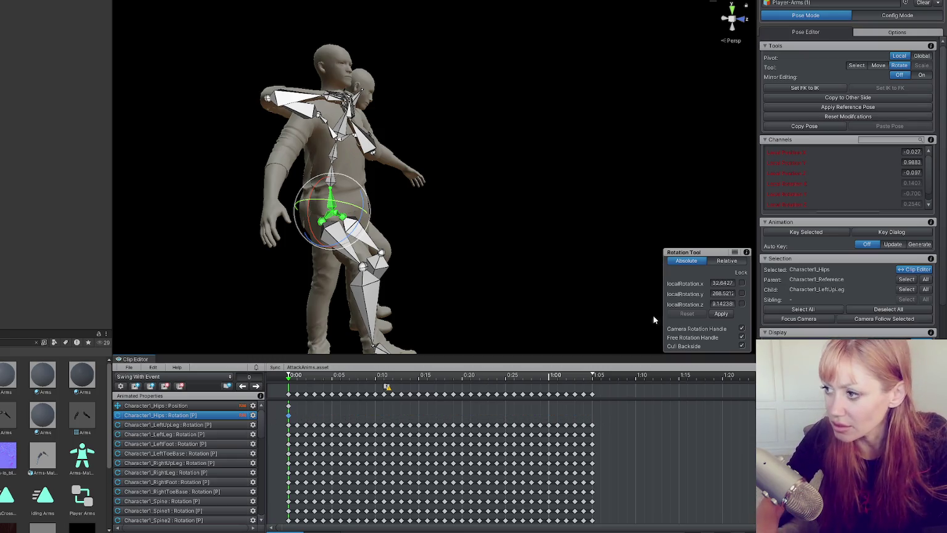
left_click(727, 284)
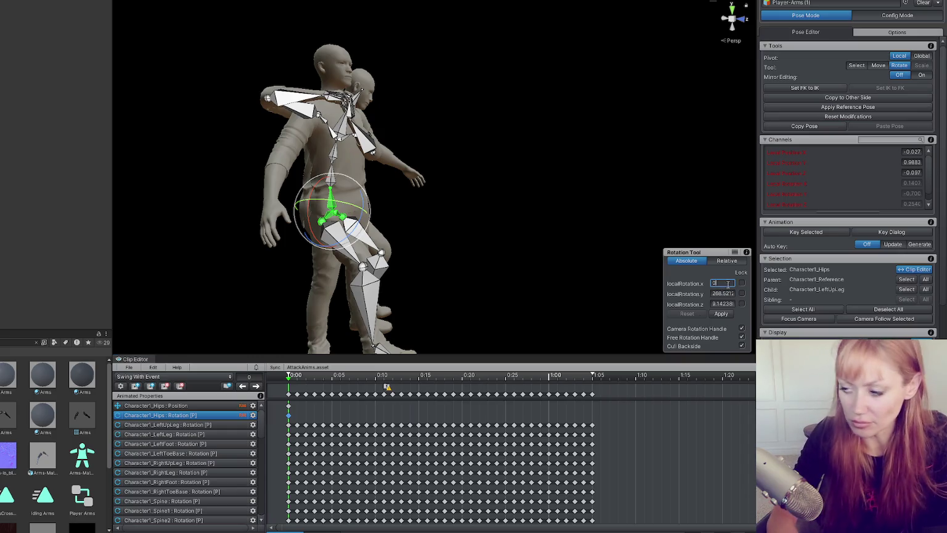
Set the hips localRotation X to 0, discard unapplied pose changes, and deselect the hips
type("0860")
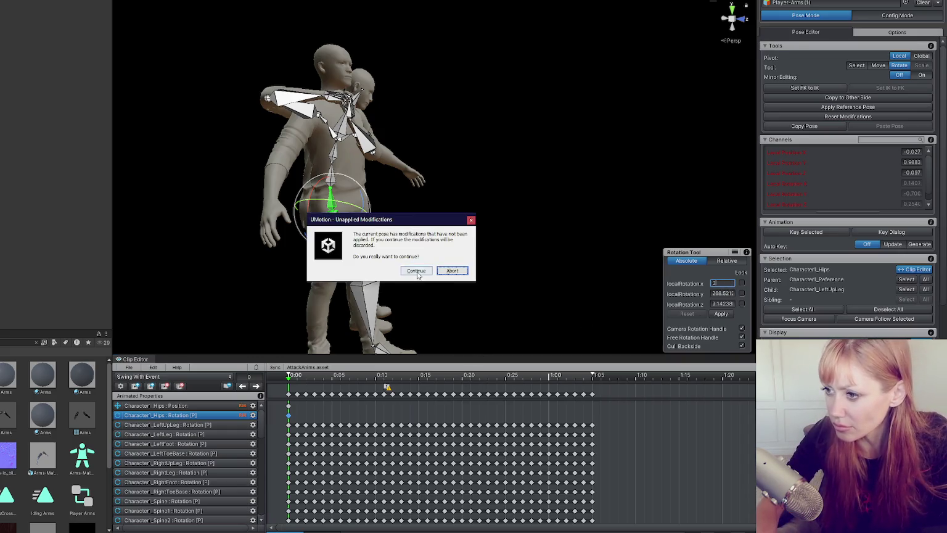
left_click(416, 271)
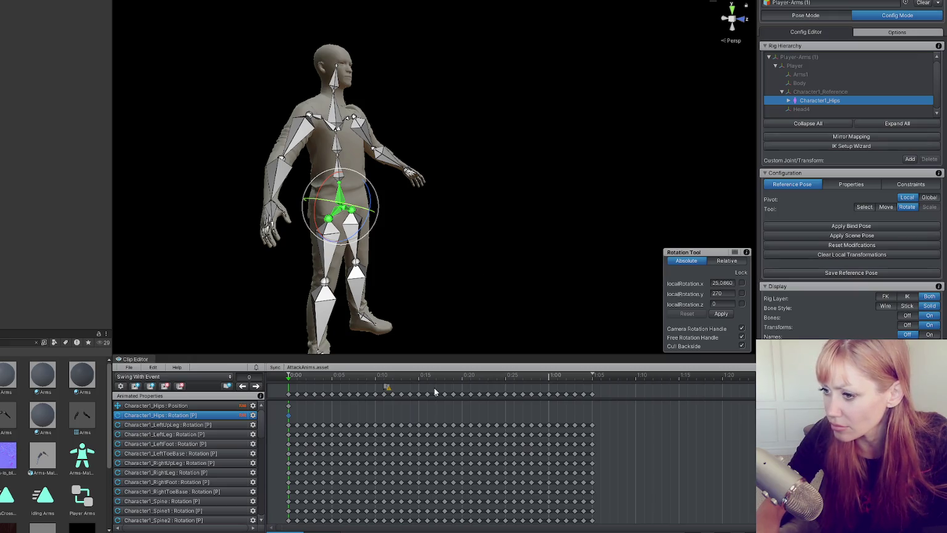
left_click(310, 380)
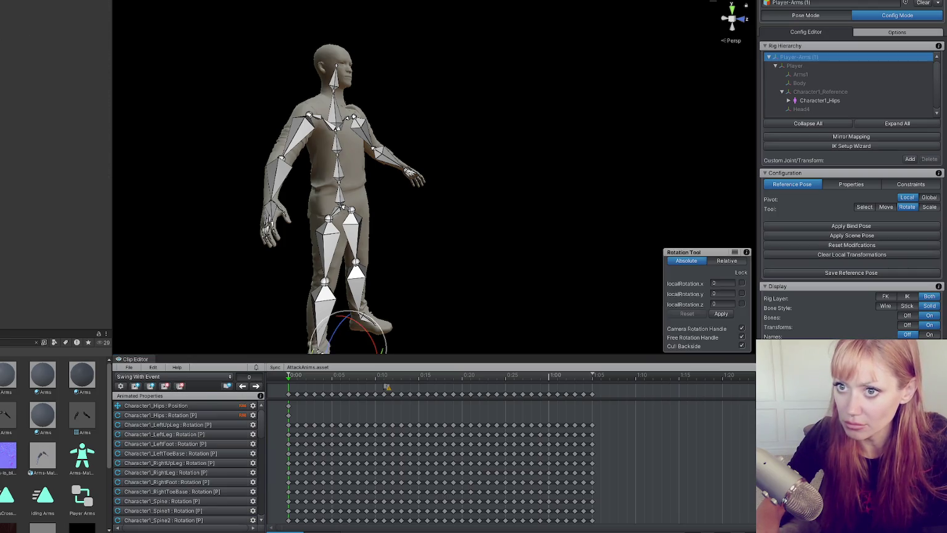
left_click_drag(469, 266, 425, 282)
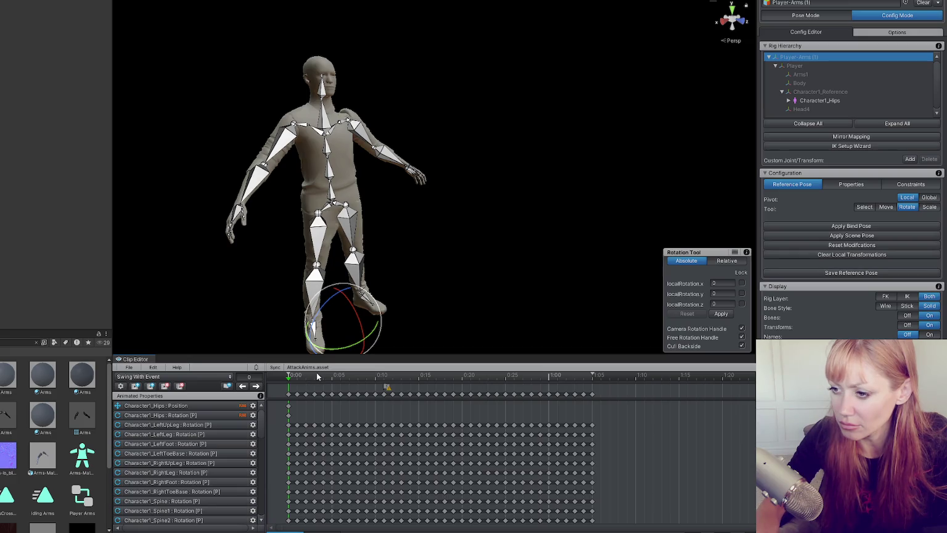
Switch UMotion to Pose Mode, return to frame 0, and select the hips bone
left_click(337, 392)
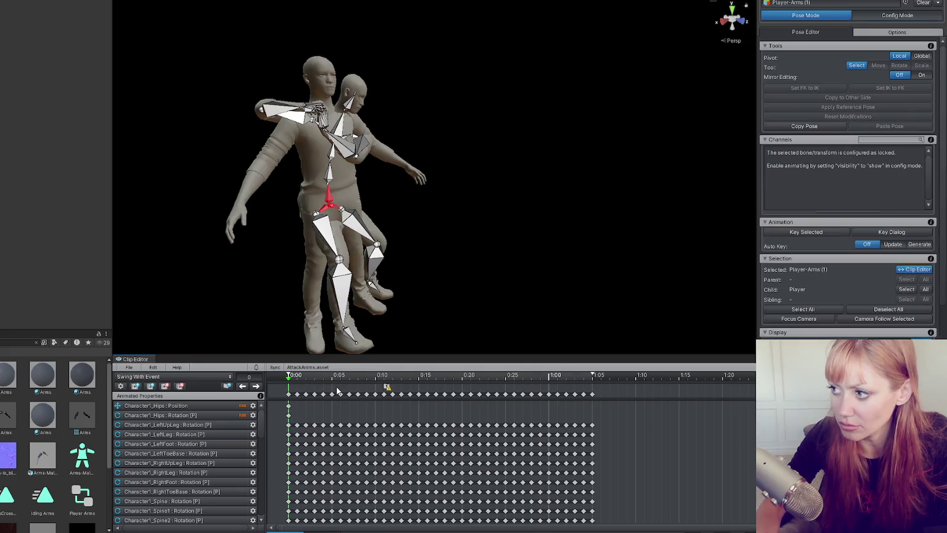
left_click(297, 376)
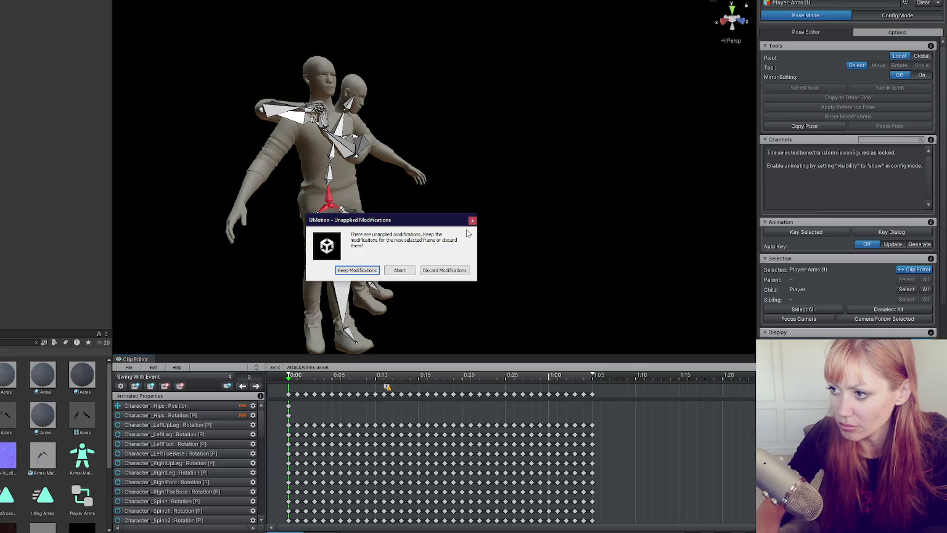
left_click(382, 269)
key("comma")
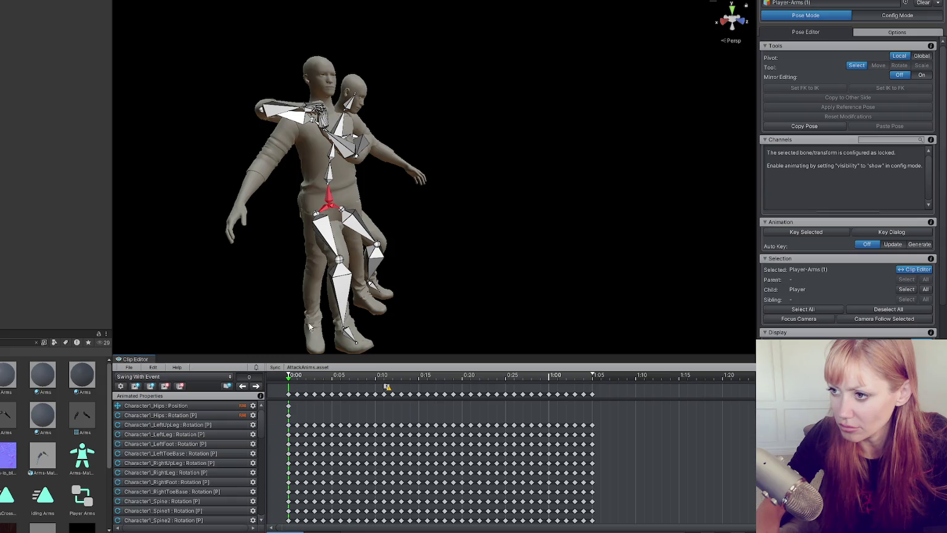
left_click(333, 207)
mouse_move(333, 207)
left_mouse_down()
mouse_move(222, 205)
mouse_move(175, 154)
mouse_move(142, 148)
left_mouse_up()
Delete all keys after frame 0 on the LeftUpLeg, LeftLeg and LeftFoot Rotation tracks
key("w")
mouse_move(532, 164)
left_mouse_down()
mouse_move(507, 227)
mouse_move(544, 227)
left_mouse_up()
key("e")
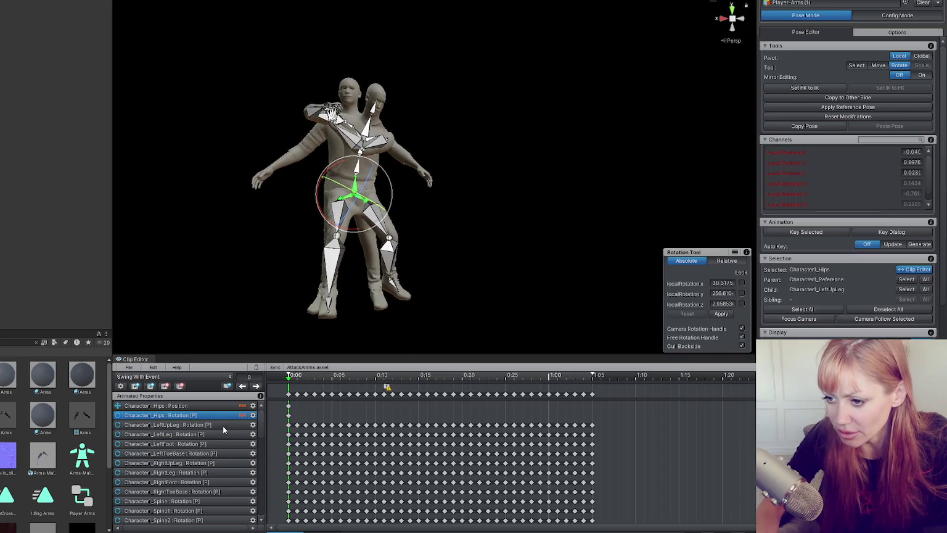
left_click(223, 425)
left_click(297, 425)
left_click(591, 426, "shift")
key("Delete")
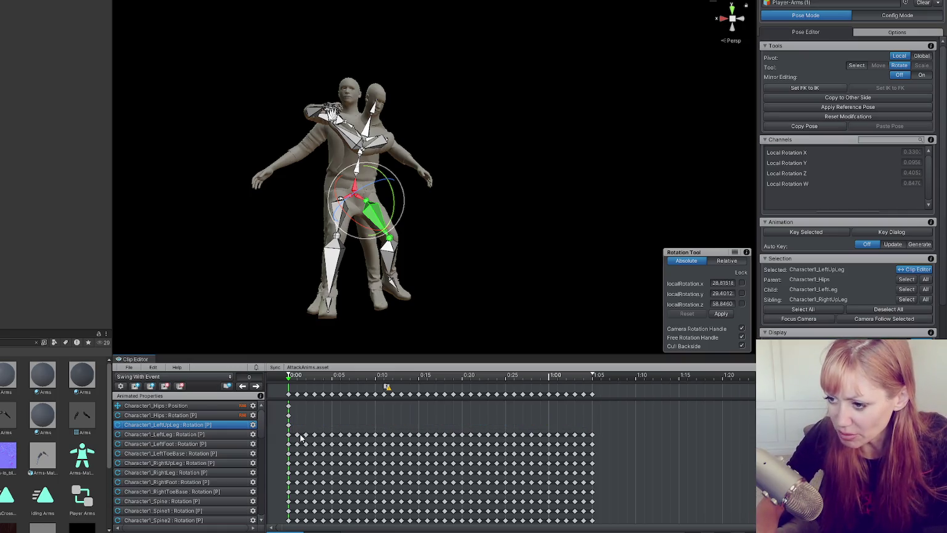
left_click(297, 434)
left_click(593, 435, "shift")
key("Delete")
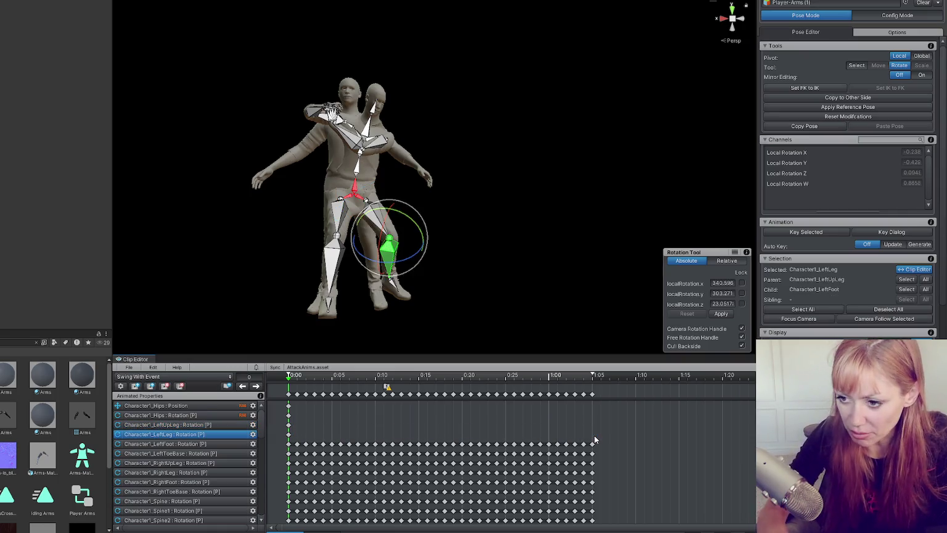
left_click(296, 444)
left_click(589, 444, "shift")
key("Delete")
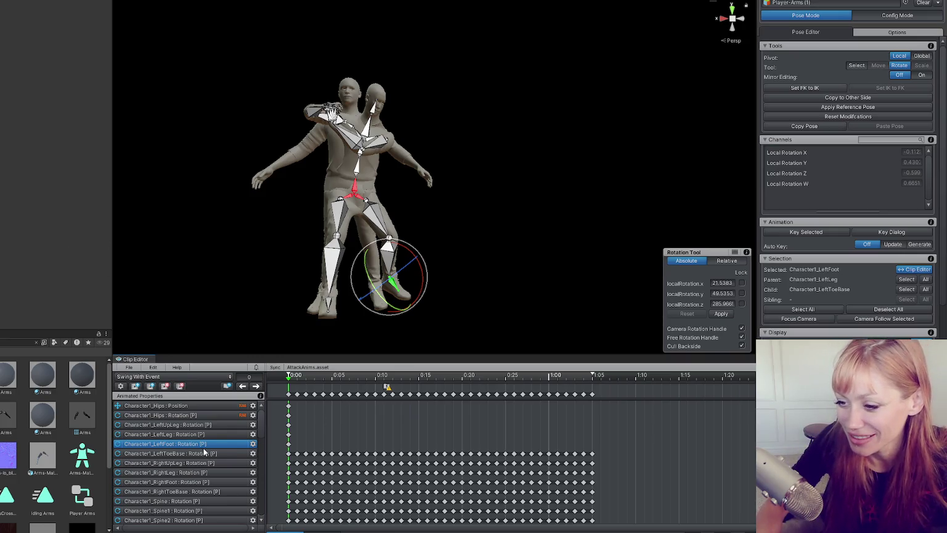
Discard the unapplied pose changes and preview the clip from frame 0
scroll(370, 204, "up", 2)
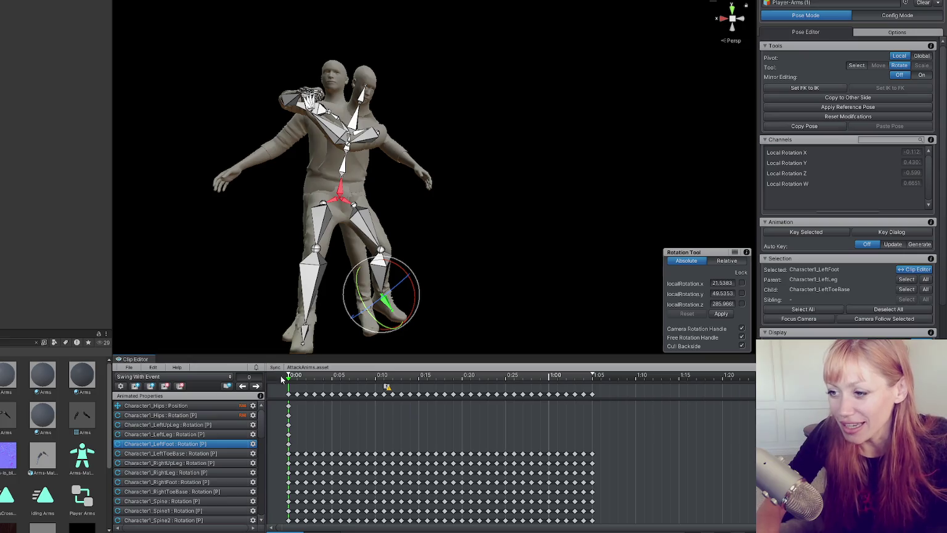
left_click(336, 179)
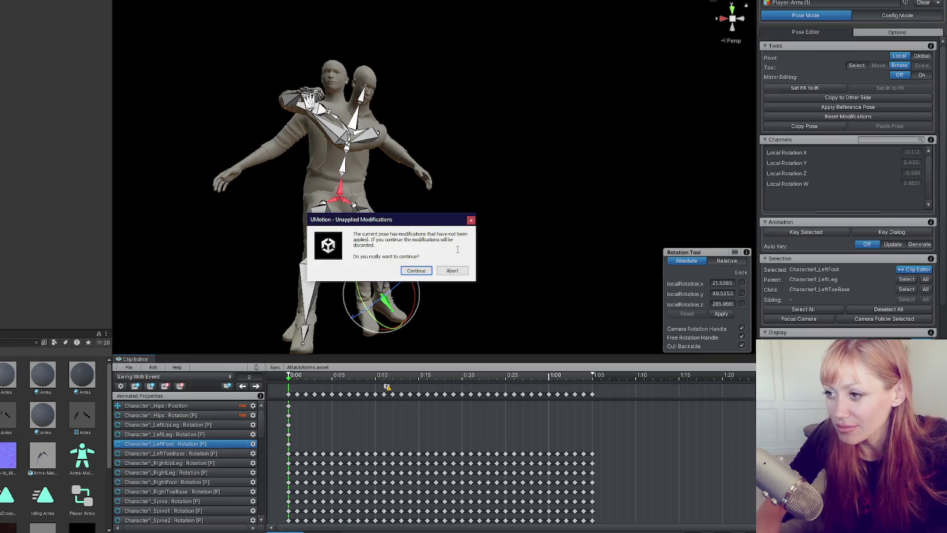
left_click(416, 270)
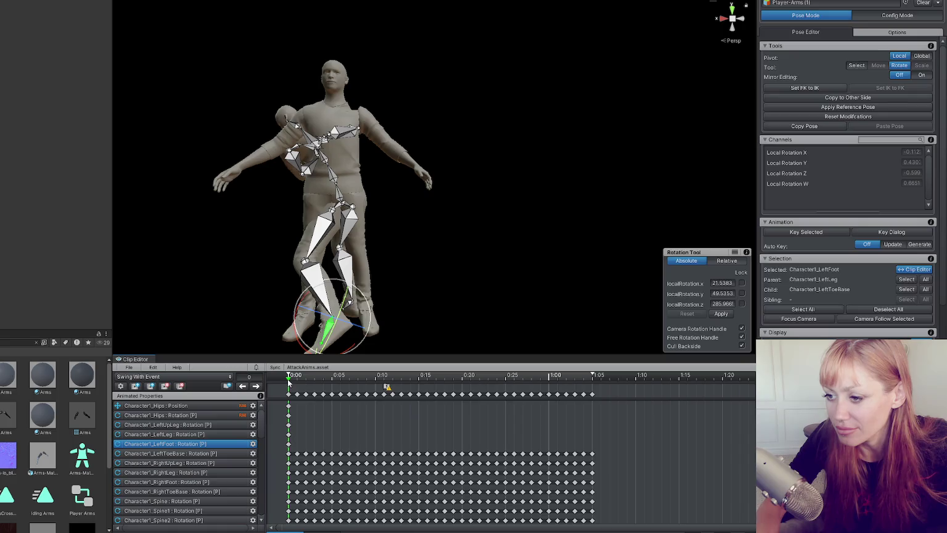
key("space")
key("space")
left_click(287, 379)
key("space")
key("space")
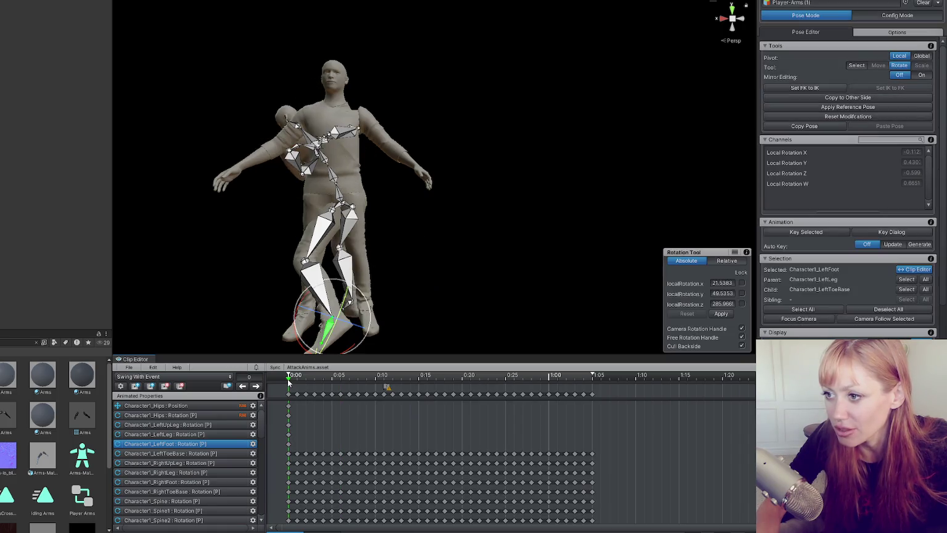
Delete all keys after frame 0 on LeftToeBase, right upper leg, right foot and RightToeBase tracks
left_click(298, 455)
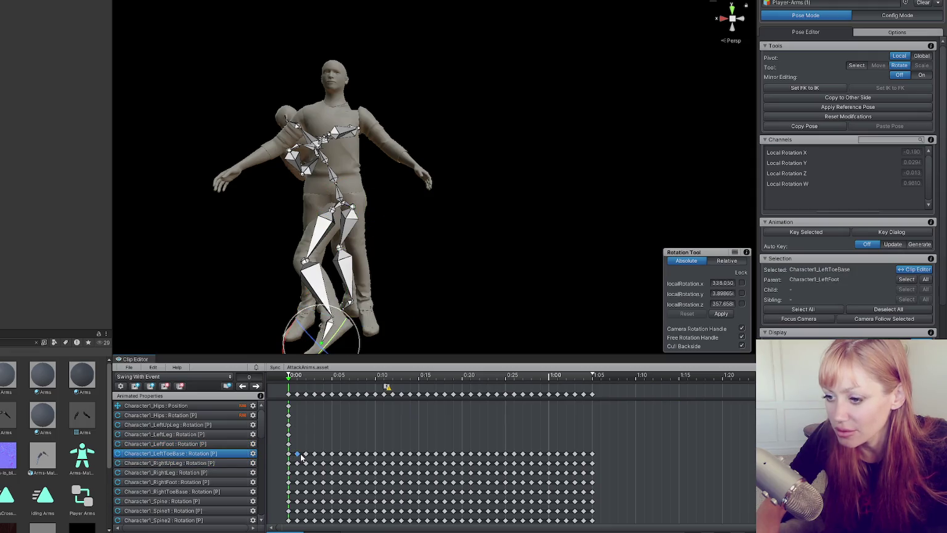
left_click(596, 459, "shift")
key("Delete")
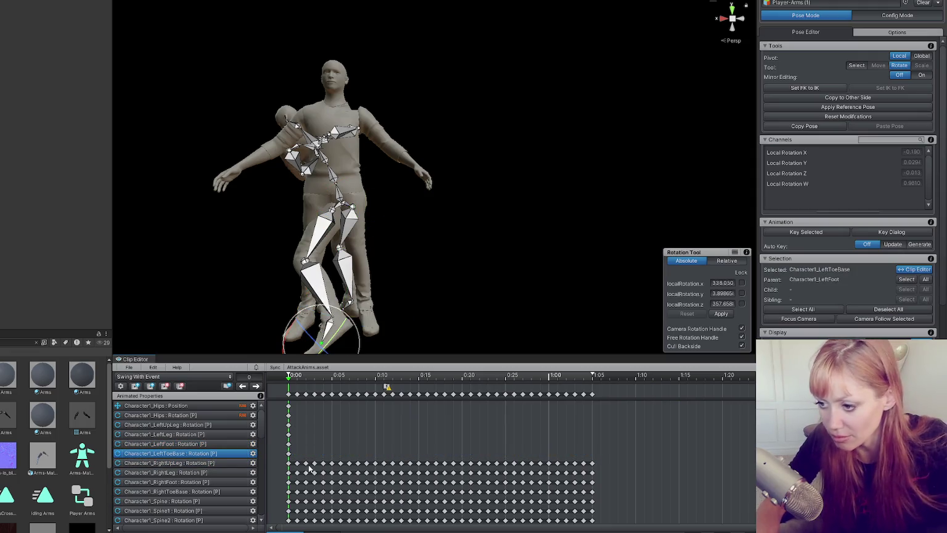
left_click(298, 464)
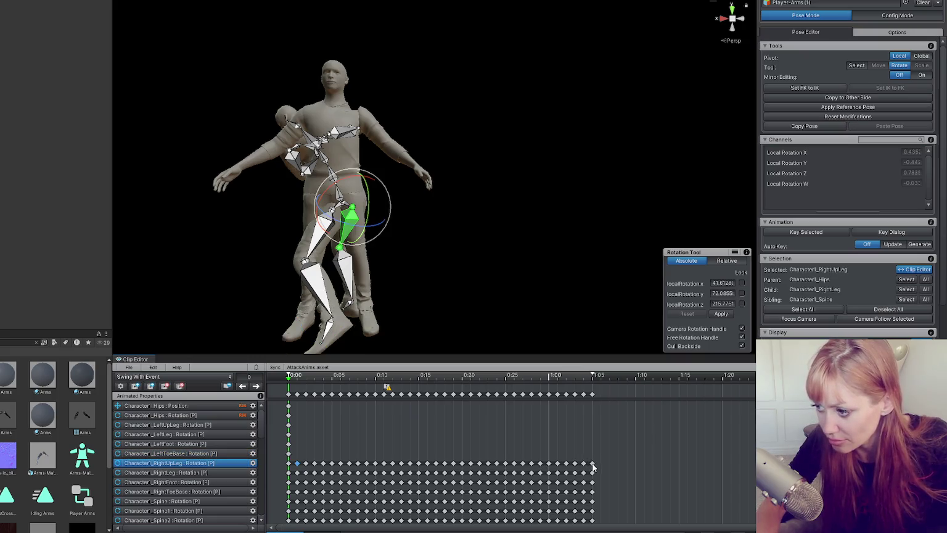
left_click(593, 463, "shift")
key("Delete")
left_click(297, 473)
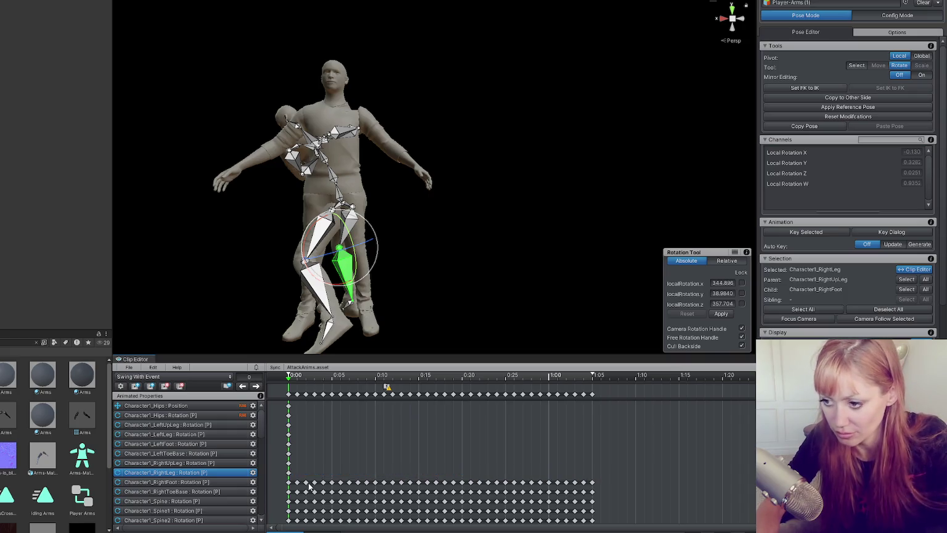
left_click(437, 484)
left_click(592, 486, "shift")
key("Delete")
left_click(298, 491)
left_click(592, 491, "shift")
key("Delete")
Clear the Spine and Spine1 keys after frame 0, check the swing, then undo to restore them
left_click(298, 501)
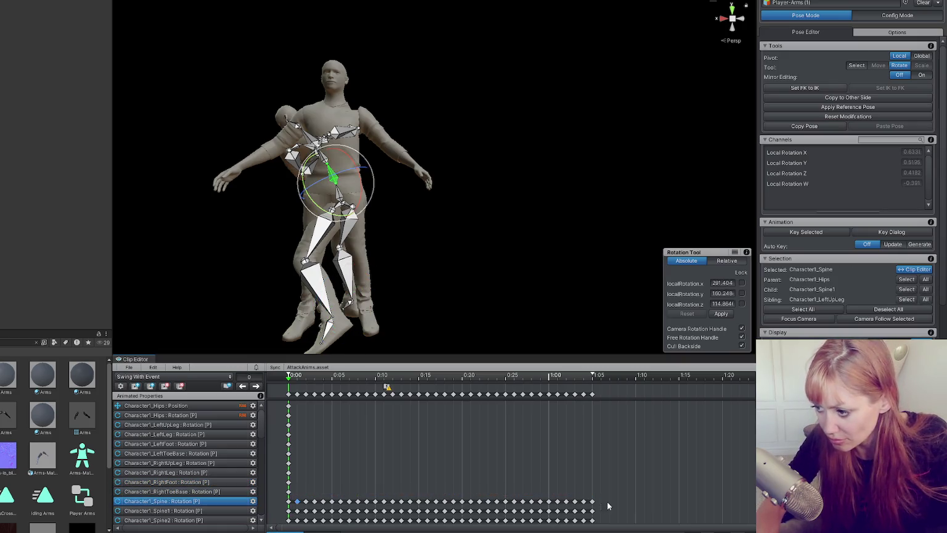
left_click(592, 501, "shift")
key("Delete")
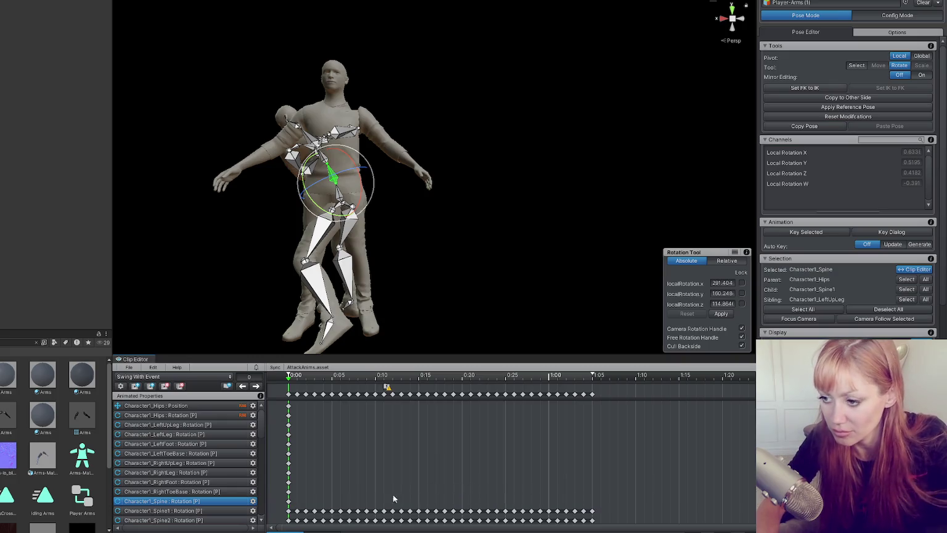
left_click(298, 510)
left_click(592, 511, "shift")
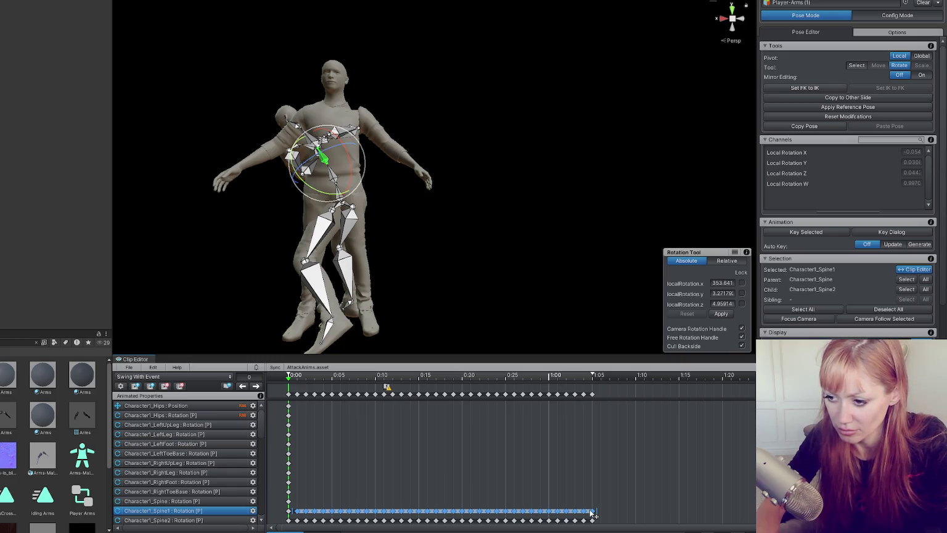
key("Delete")
key("space")
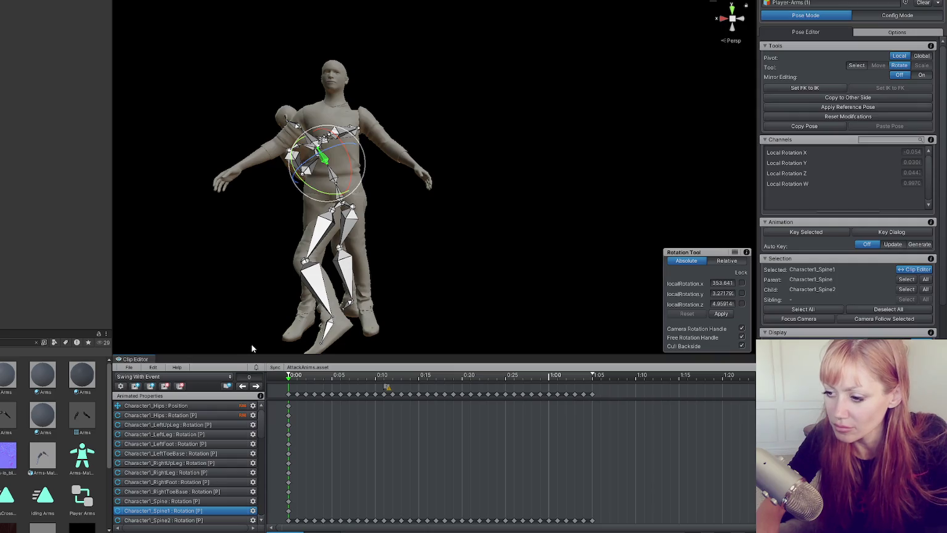
key("ctrl+z")
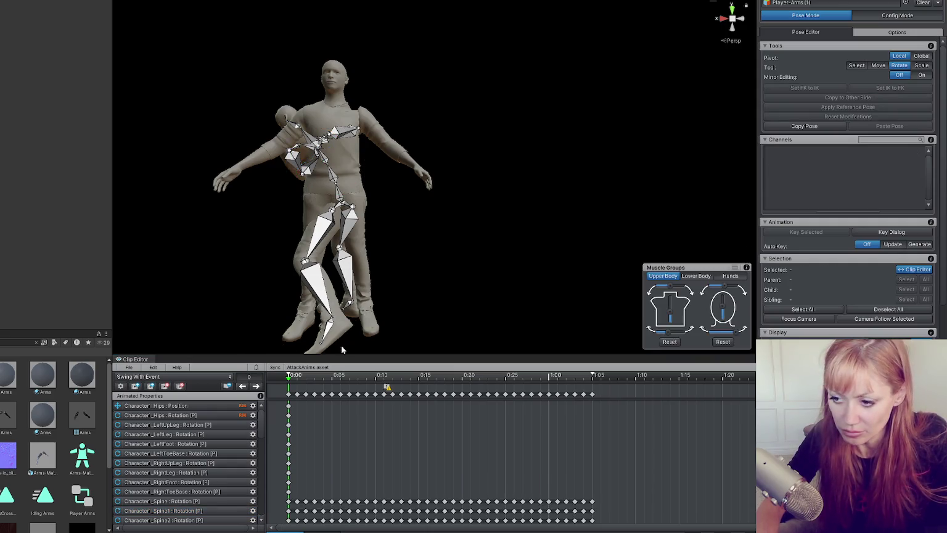
Restore the right leg keys, then delete RightLeg and RightFoot keys after frame 0
key("ctrl+z")
left_click(330, 400)
key("ctrl+z")
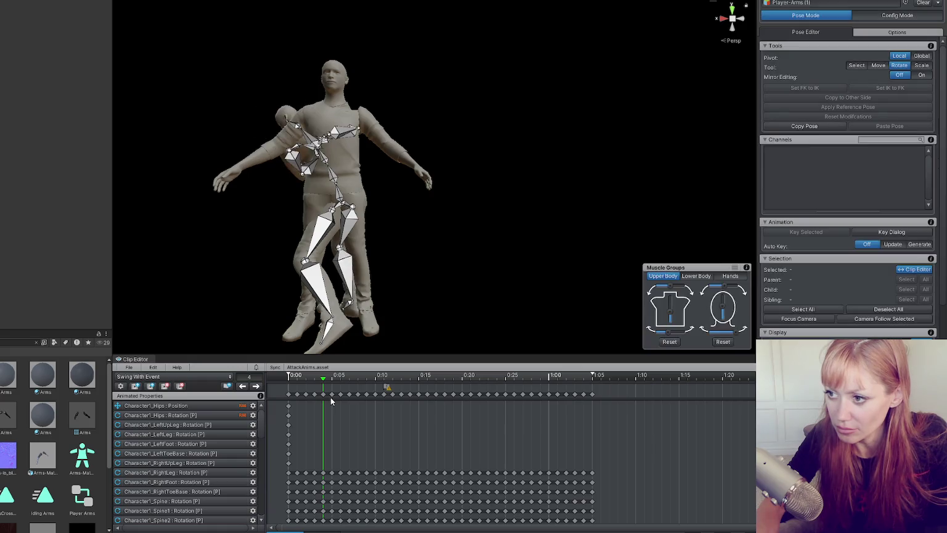
left_click(298, 473)
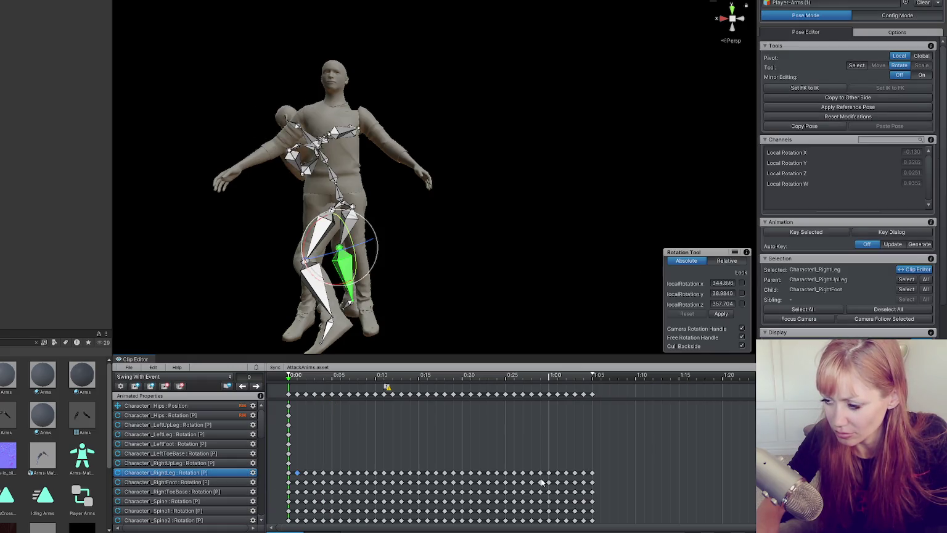
left_click(590, 477, "shift")
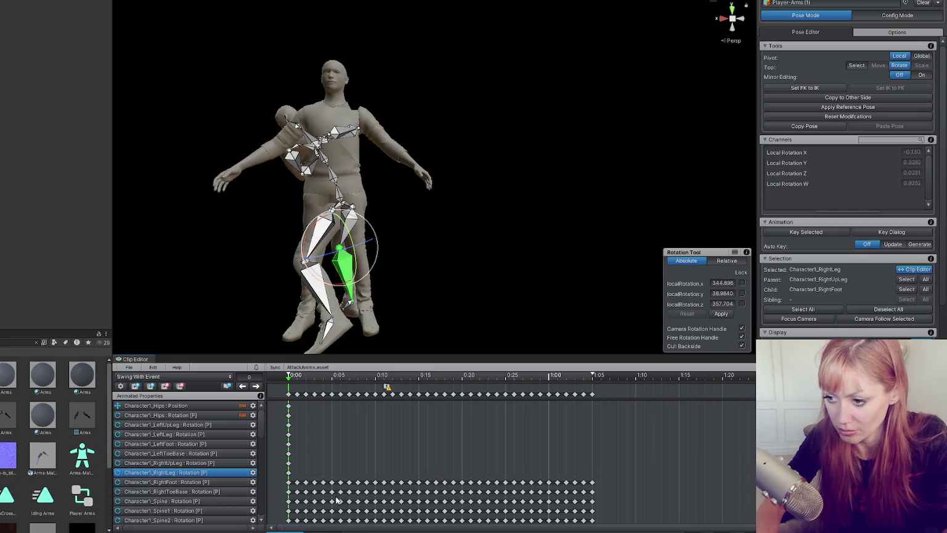
left_click(298, 481)
left_click(592, 483, "shift")
key("Delete")
Rotate the whole frame-0 pose, then tilt Character1_Hips and switch to the move gizmo
left_click(288, 394)
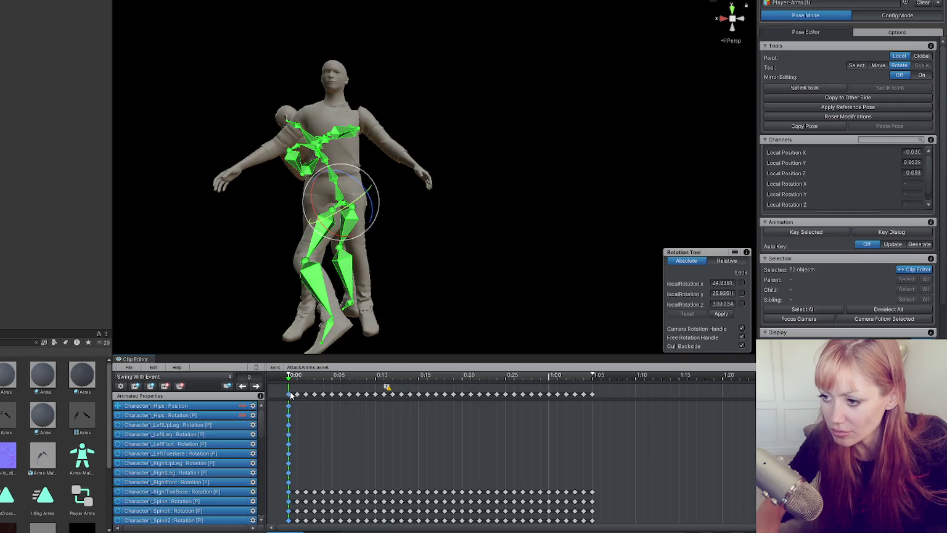
mouse_move(370, 188)
left_mouse_down()
mouse_move(357, 206)
mouse_move(363, 200)
mouse_move(279, 203)
mouse_move(295, 239)
left_mouse_up()
left_click(303, 285)
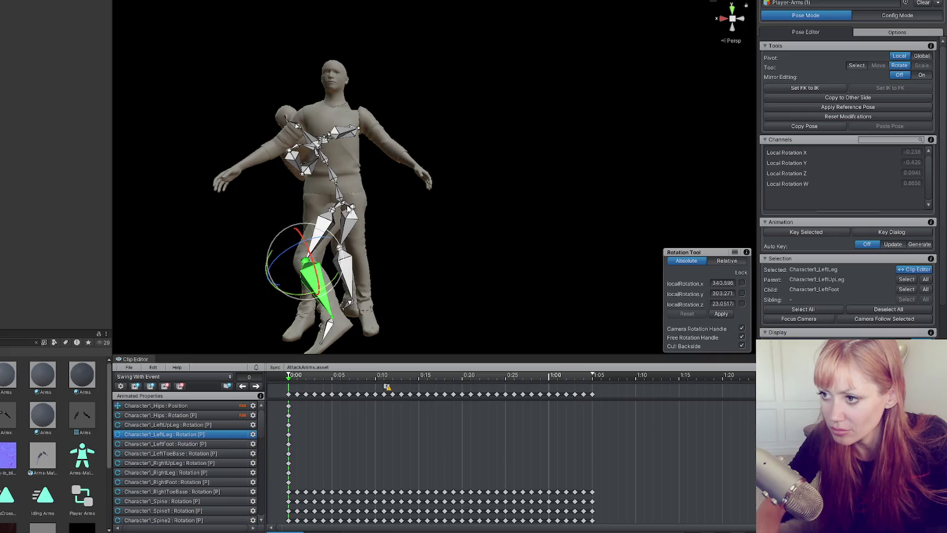
left_click(346, 206)
mouse_move(376, 213)
left_mouse_down()
mouse_move(373, 192)
mouse_move(385, 184)
mouse_move(426, 201)
mouse_move(310, 182)
mouse_move(313, 162)
mouse_move(319, 192)
mouse_move(362, 198)
mouse_move(332, 206)
mouse_move(328, 236)
mouse_move(355, 199)
left_mouse_up()
key("w")
key("e")
key("ctrl+z")
key("w")
Key the current hips pose, return to frame 0 and rotate the hips
scroll(370, 203, "up", 3)
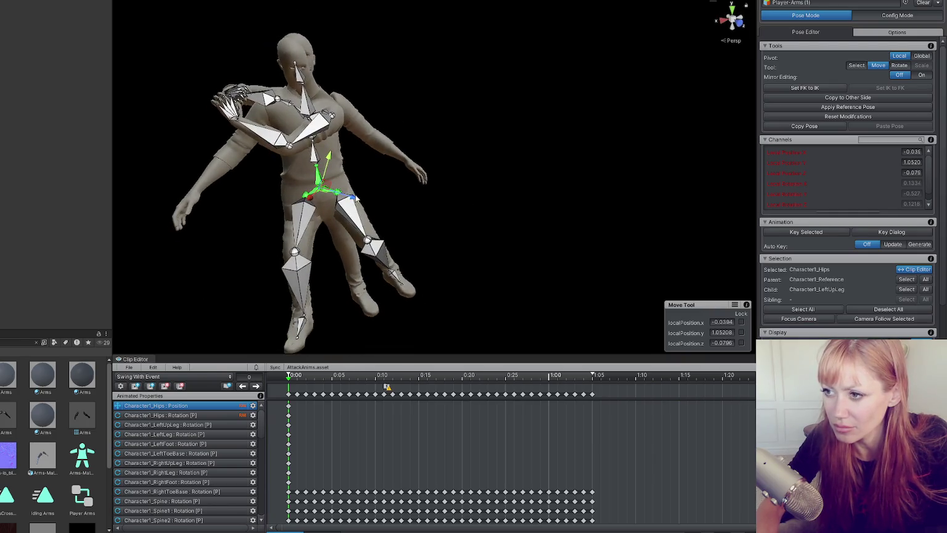
key("k")
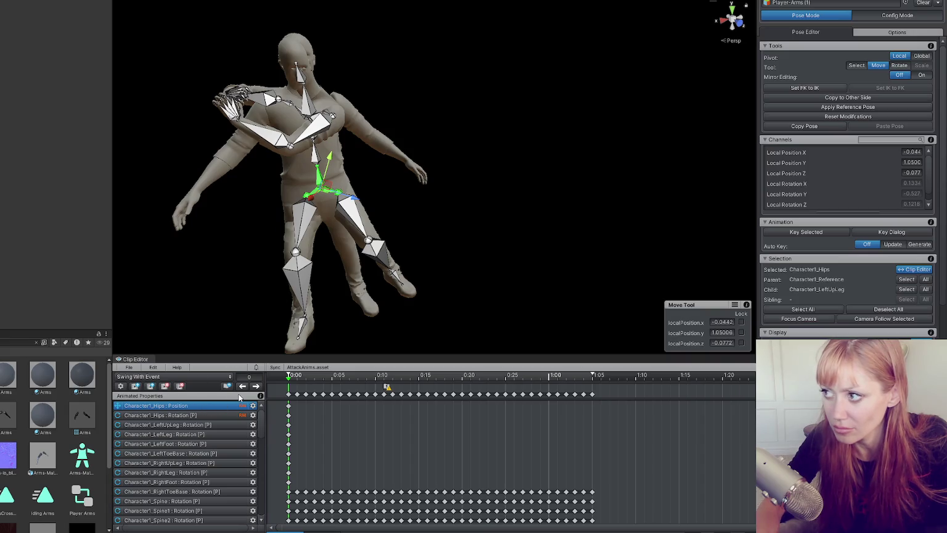
key("period")
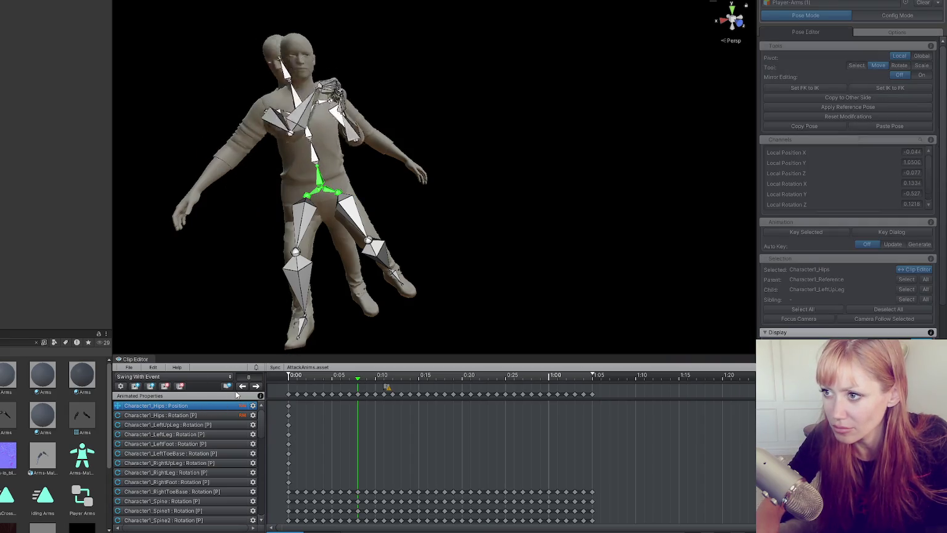
key("shift+comma")
key("e")
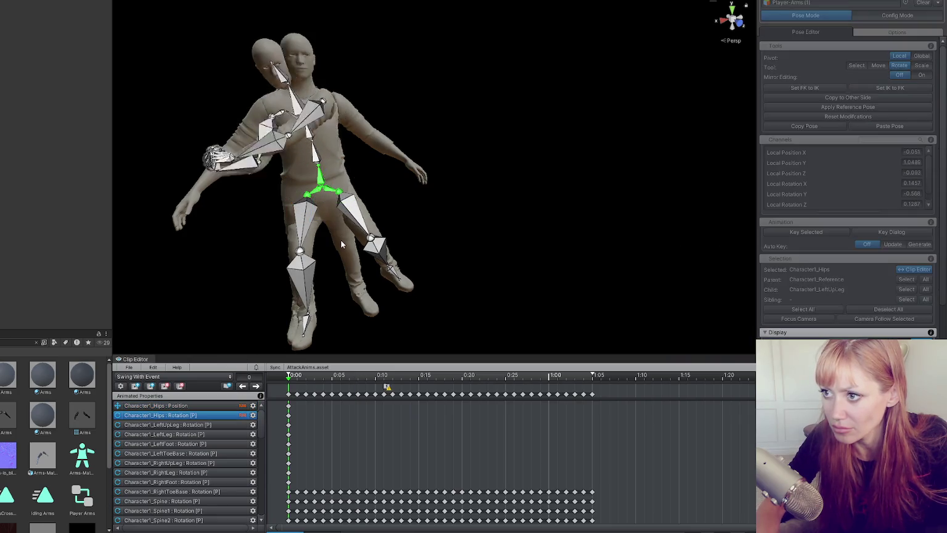
mouse_move(325, 206)
left_mouse_down()
mouse_move(355, 195)
mouse_move(344, 180)
left_mouse_up()
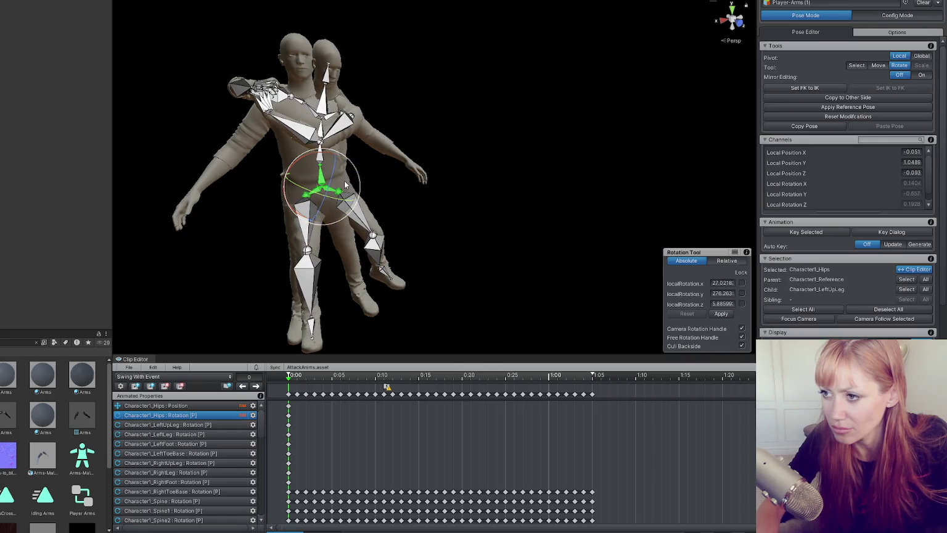
Refine the hips rotation to about 26.4, 267.8, 6.7, previewing playback between tweaks
key("ctrl+p")
key("ctrl+p")
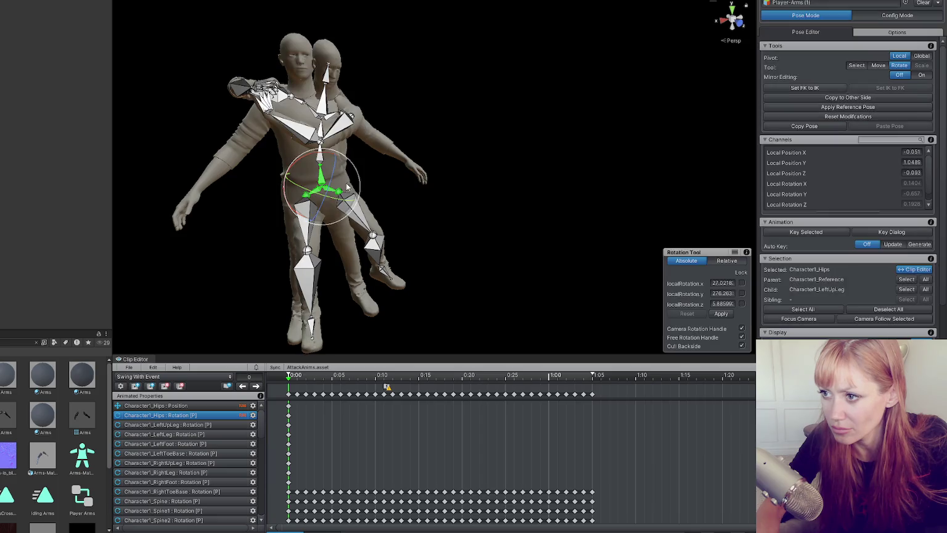
left_click_drag(347, 192, 341, 183)
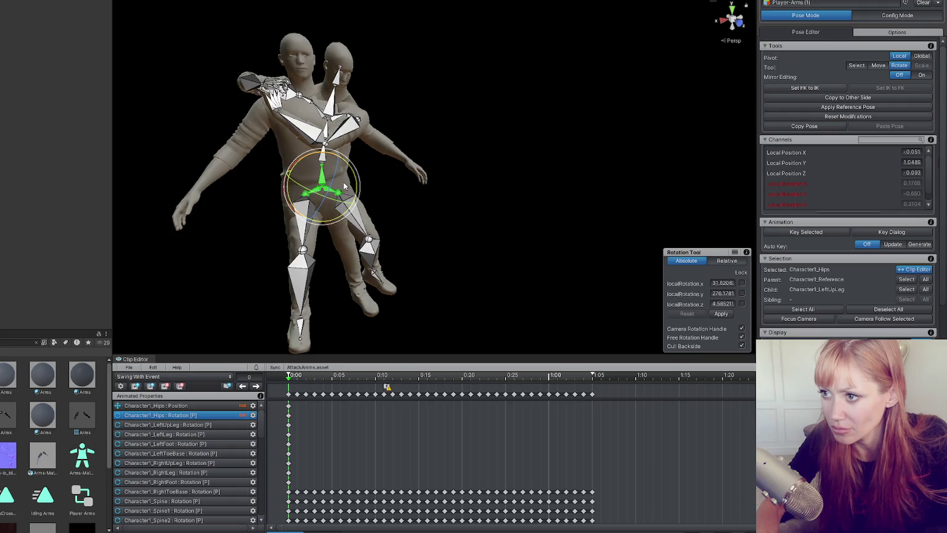
key("ctrl+p")
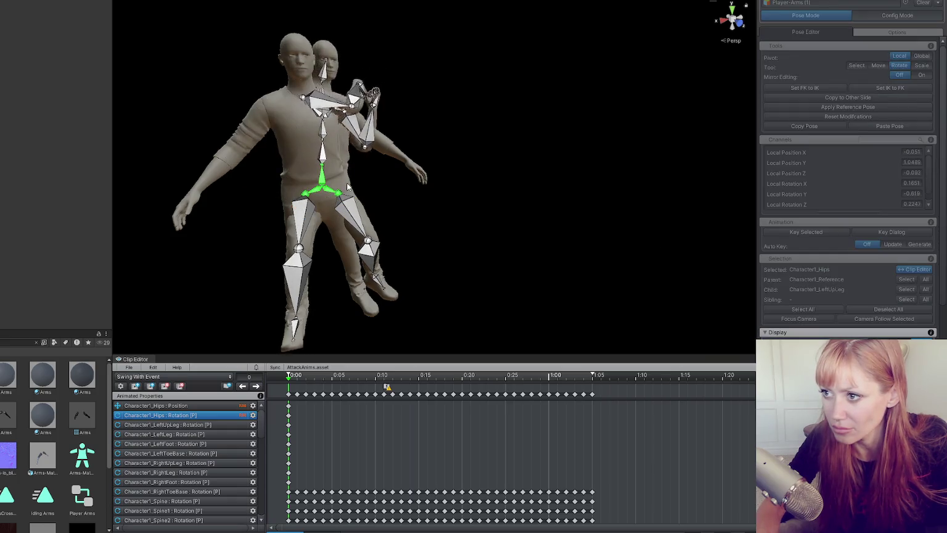
key("ctrl+p")
left_click_drag(362, 182, 344, 190)
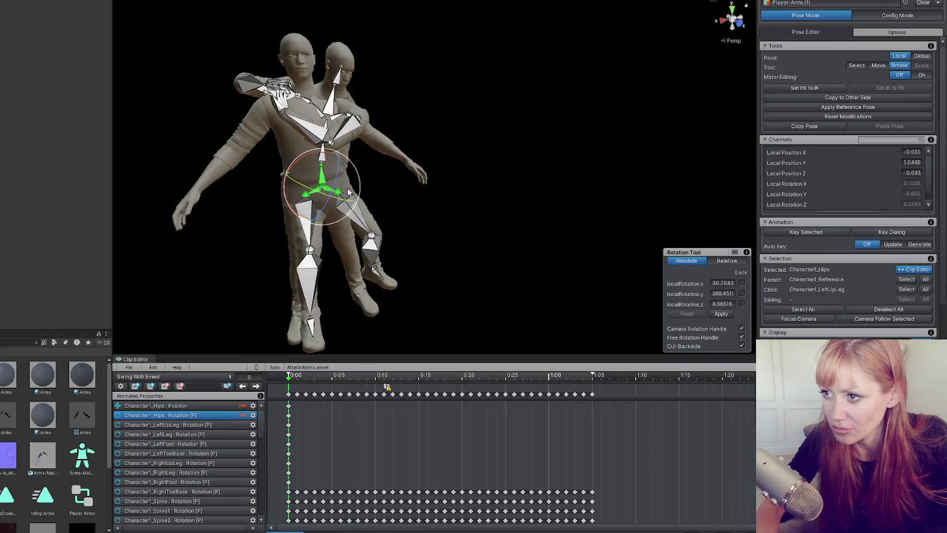
key("ctrl+p")
key("ctrl+p")
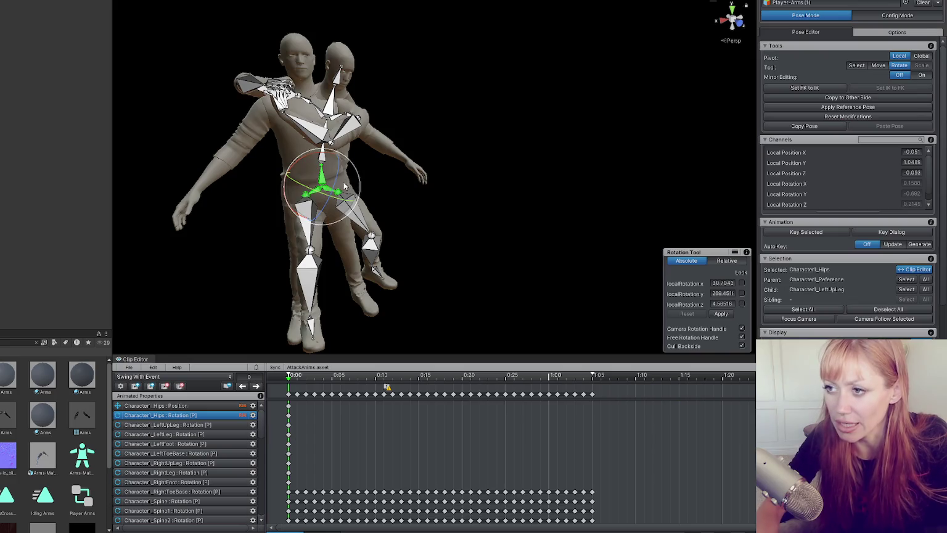
left_click_drag(355, 174, 346, 191)
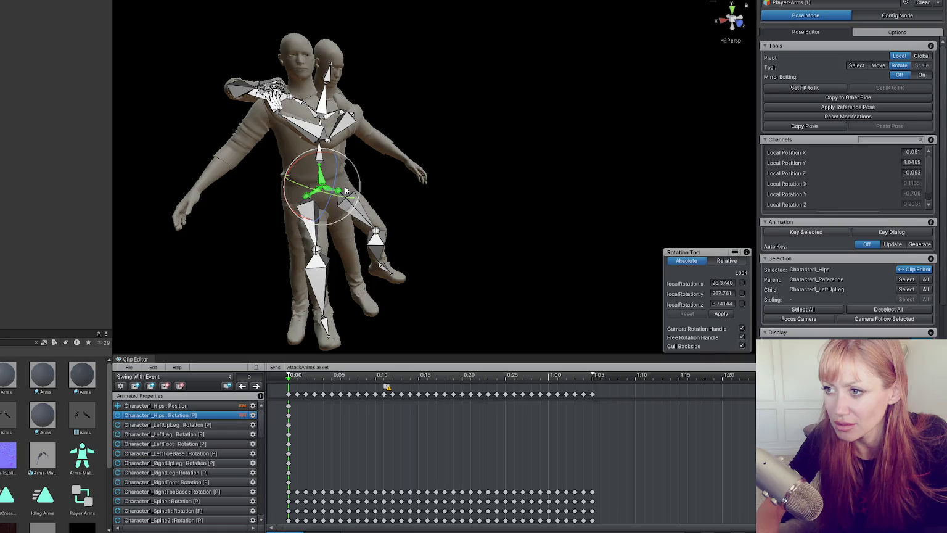
key("ctrl+p")
key("ctrl+p")
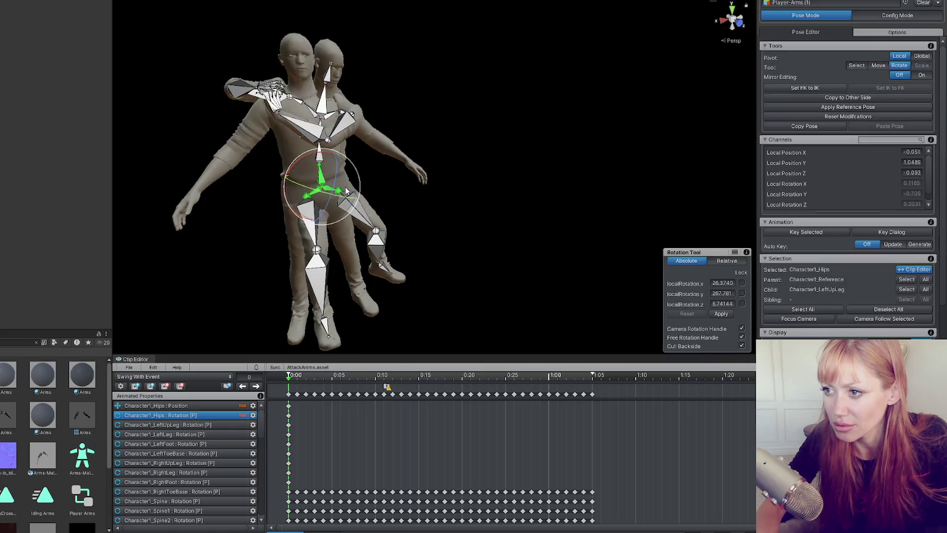
key("ctrl+p")
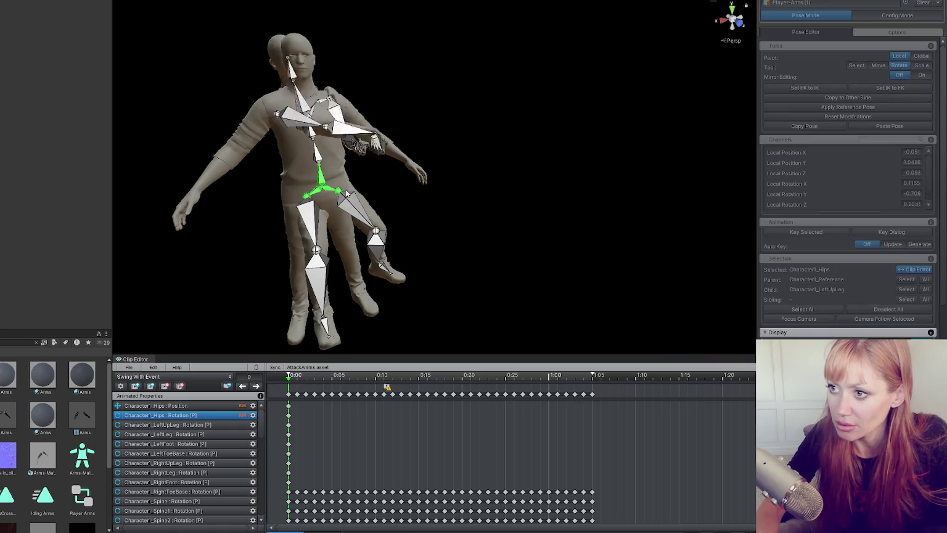
key("ctrl+p")
left_click(129, 366)
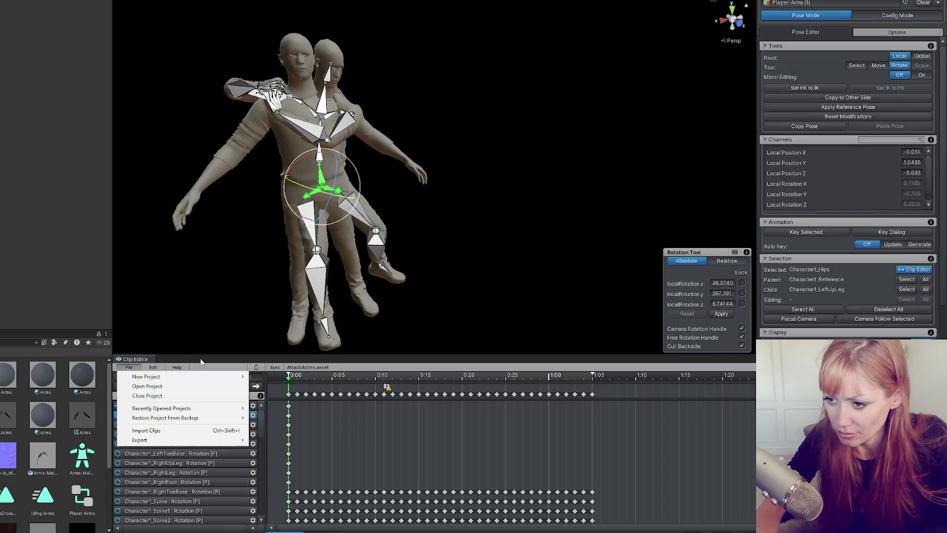
Rename the clip to 'Swing Arms Only' without looping and set the export destination folder
left_click(214, 388)
left_click(121, 386)
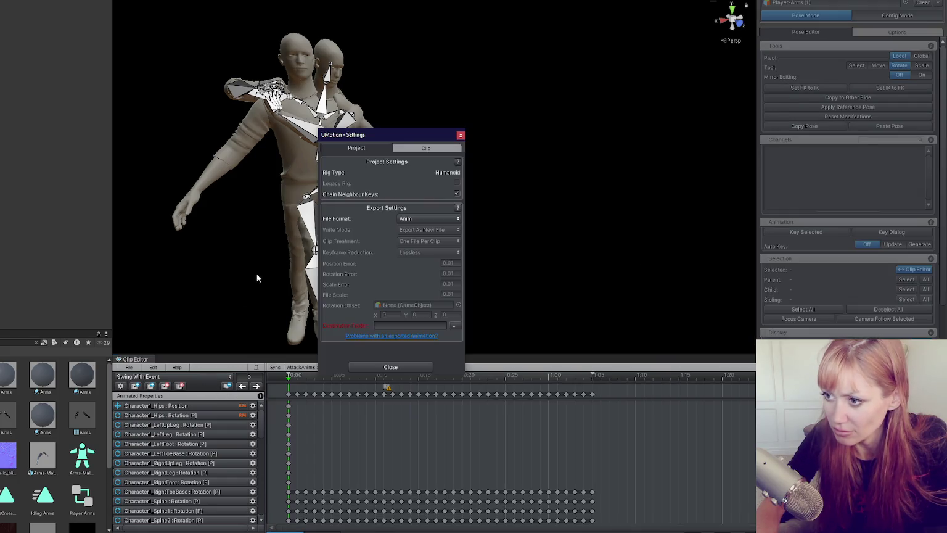
left_click(421, 150)
left_click(432, 173)
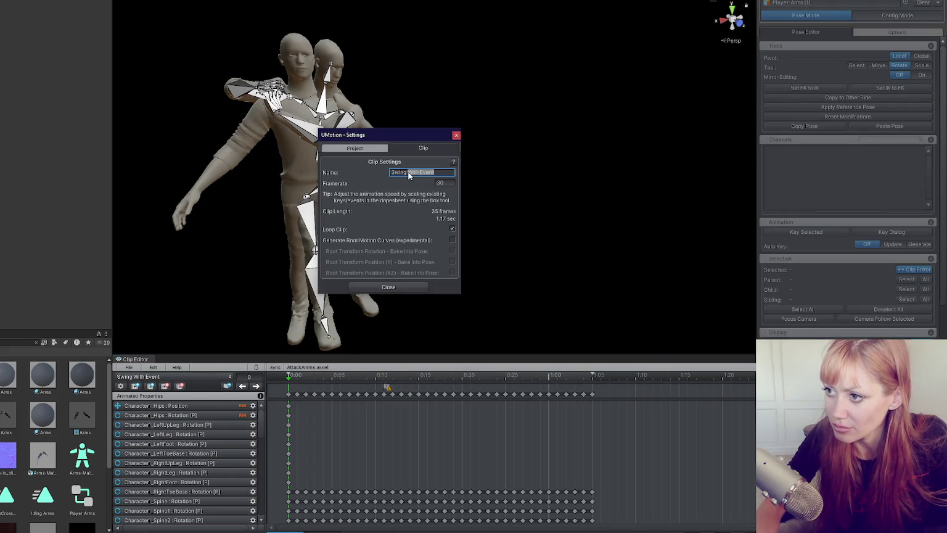
type("Arms Only")
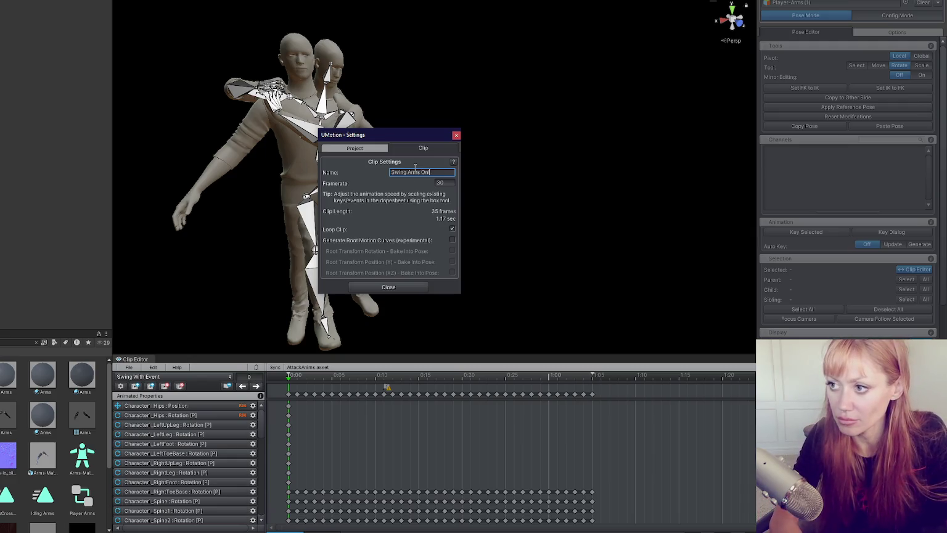
left_click(355, 151)
left_click(454, 325)
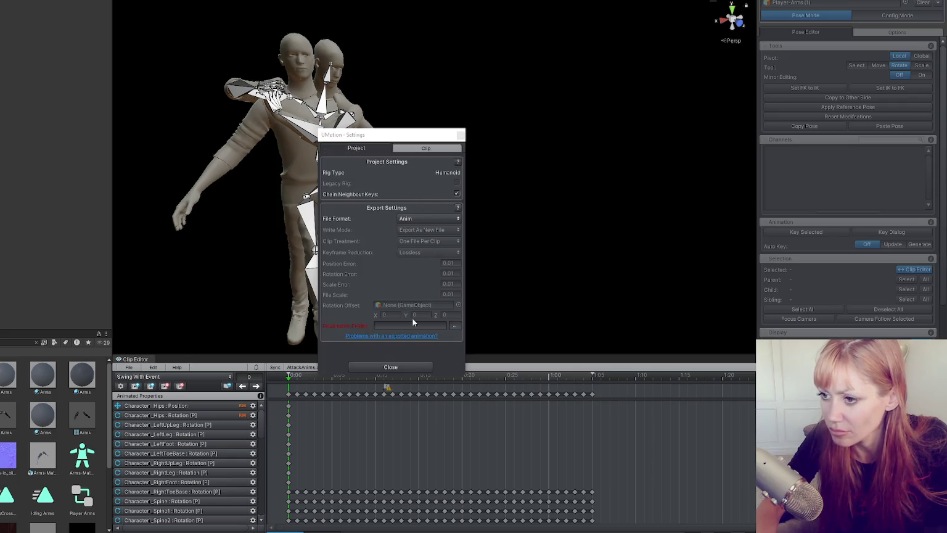
left_click(400, 367)
Delete the empty Clip1 from the clip list
left_click(128, 368)
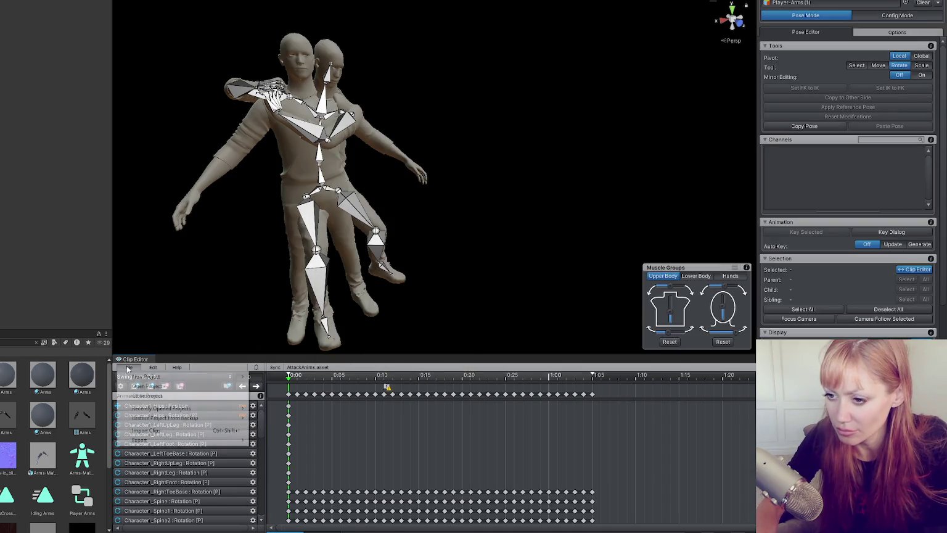
left_click(174, 367)
left_click(174, 376)
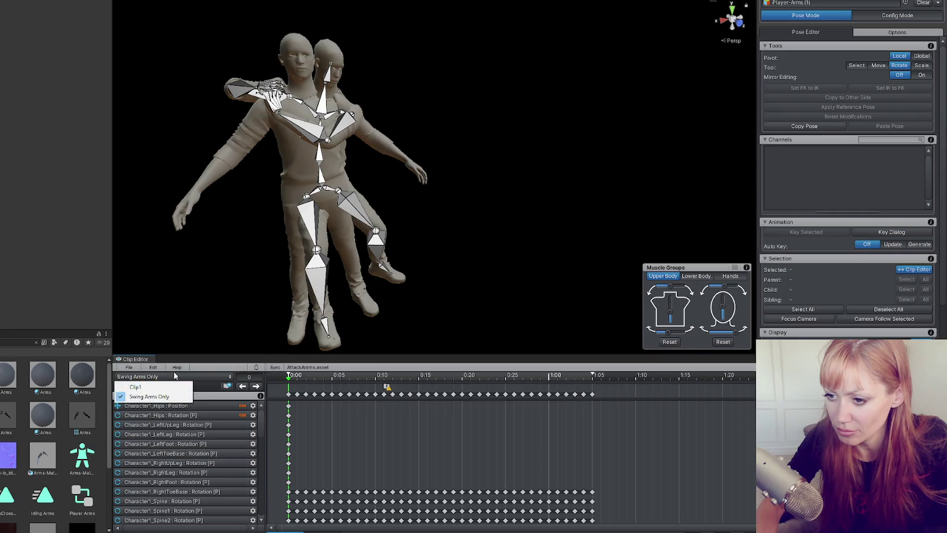
left_click(161, 387)
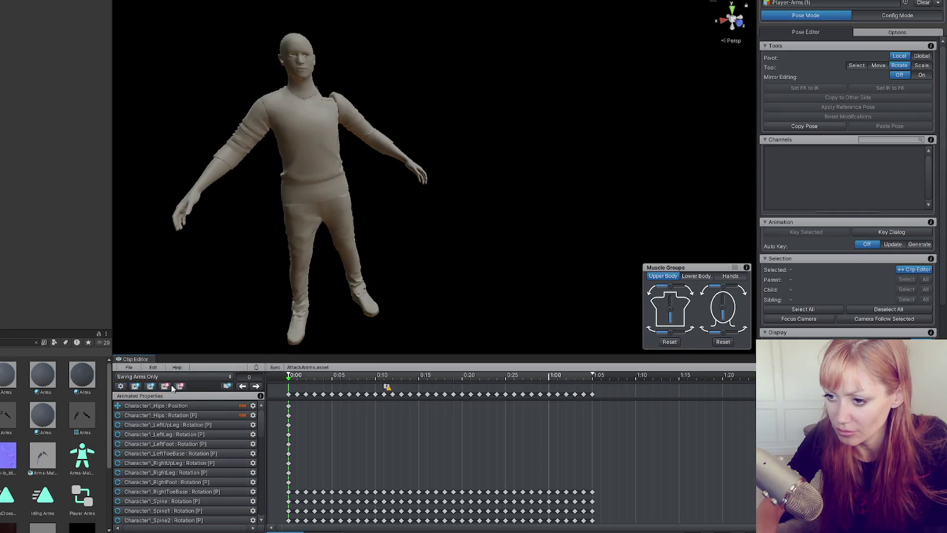
left_click(166, 386)
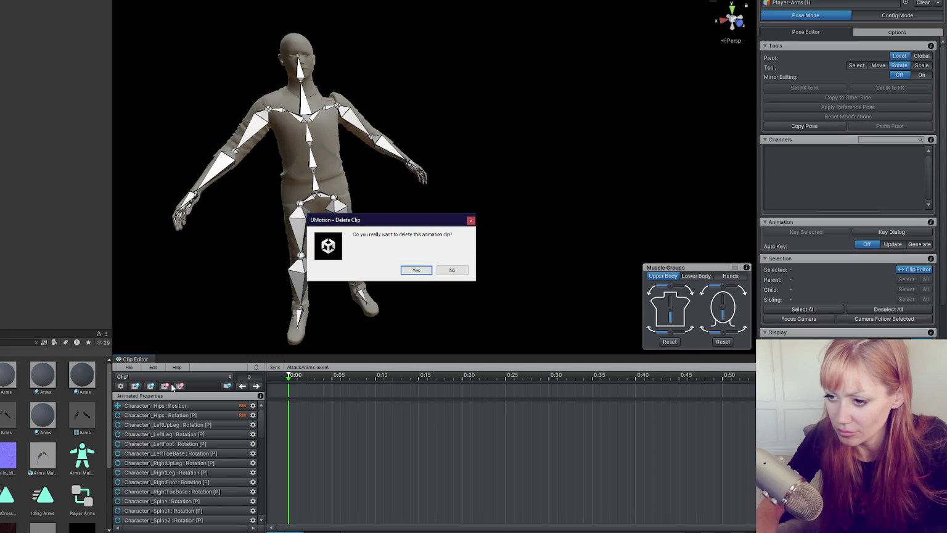
left_click(416, 270)
Export the Swing Arms Only clip as an .anim file
left_click(130, 368)
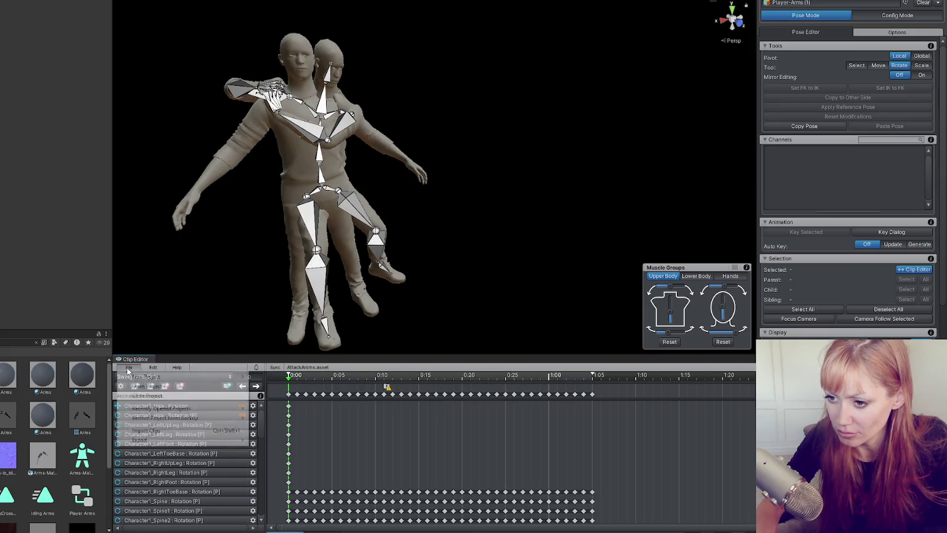
mouse_move(163, 440)
left_click(278, 438)
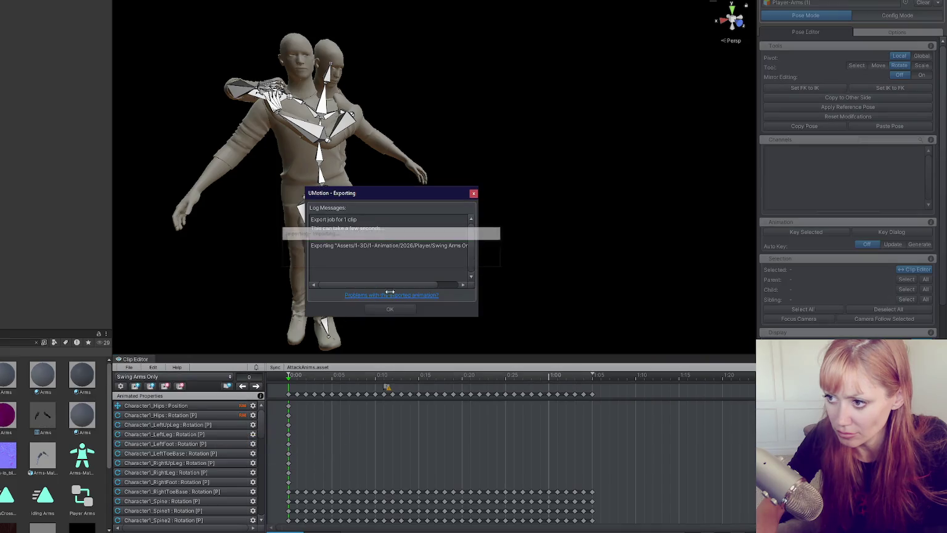
left_click(391, 309)
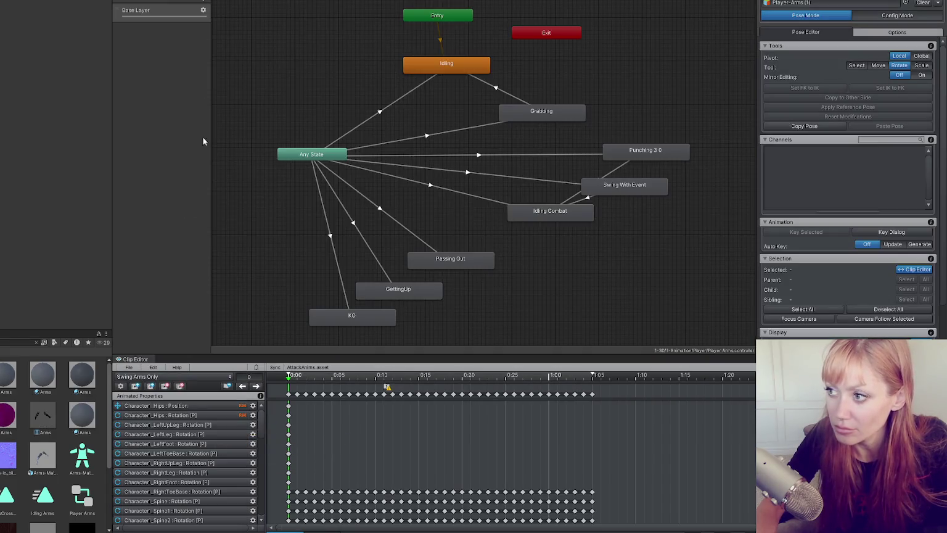
Add a Swing Arms Only state with transitions from Any State and into Idling Combat
scroll(47, 493, "down", 3)
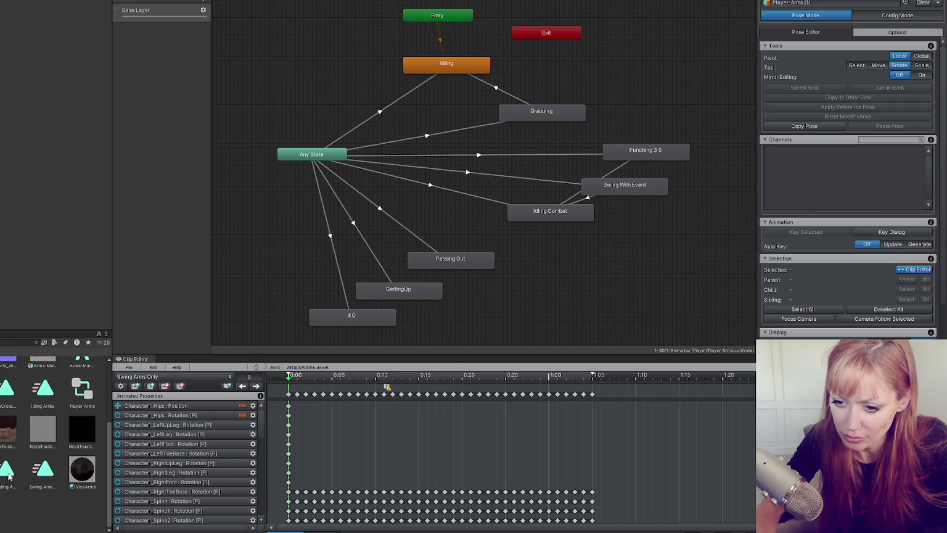
mouse_move(44, 476)
left_mouse_down()
mouse_move(668, 209)
mouse_move(689, 211)
mouse_move(649, 212)
left_mouse_up()
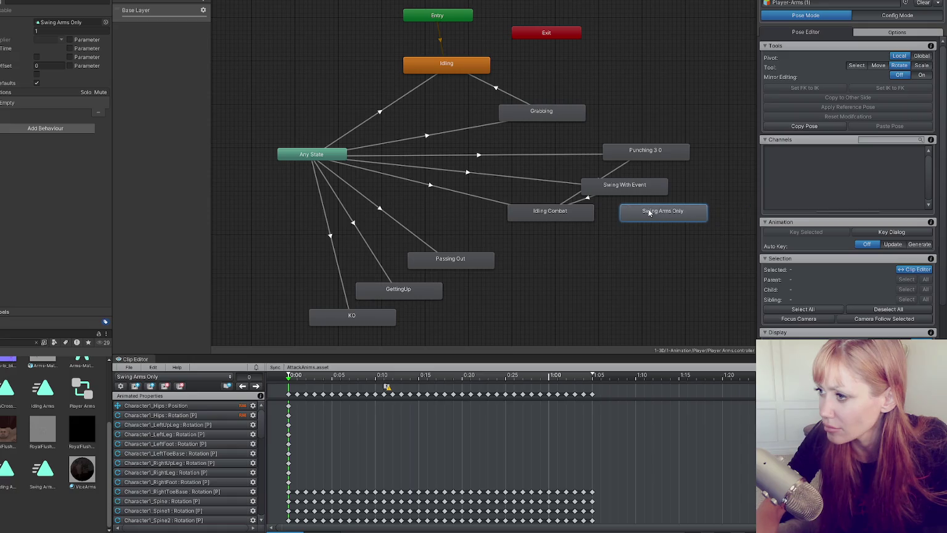
left_click(386, 387)
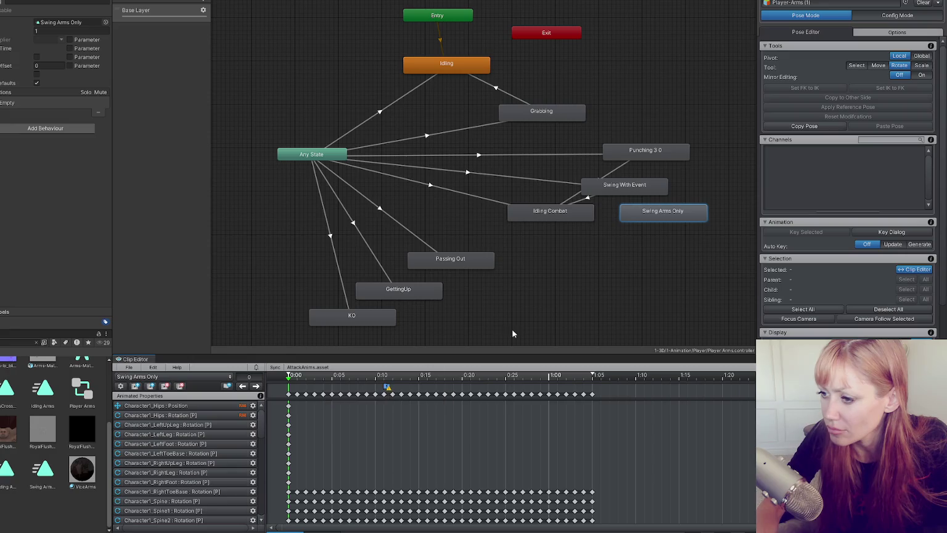
right_click(346, 162)
left_click(365, 165)
left_click(650, 212)
right_click(643, 204)
left_click(662, 215)
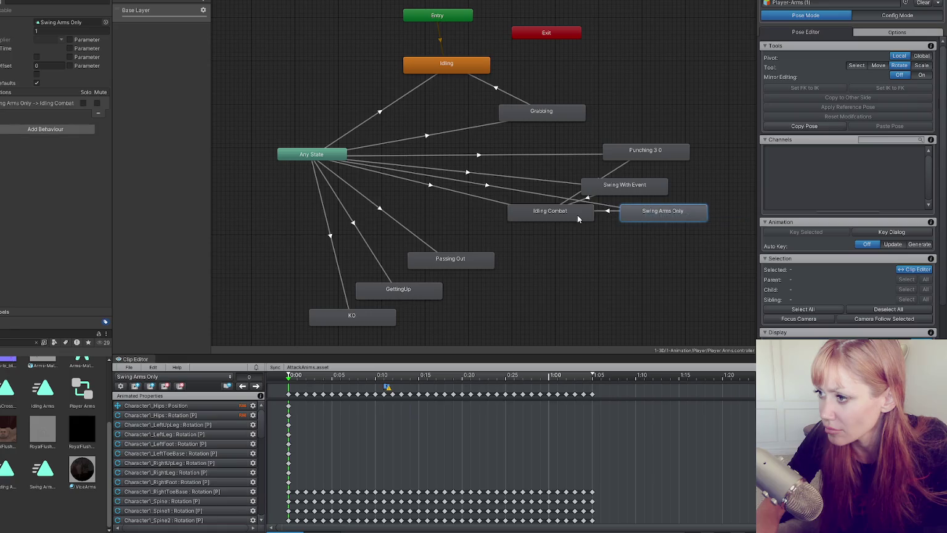
left_click(577, 215)
left_click_drag(565, 214, 561, 245)
left_click_drag(638, 191, 656, 186)
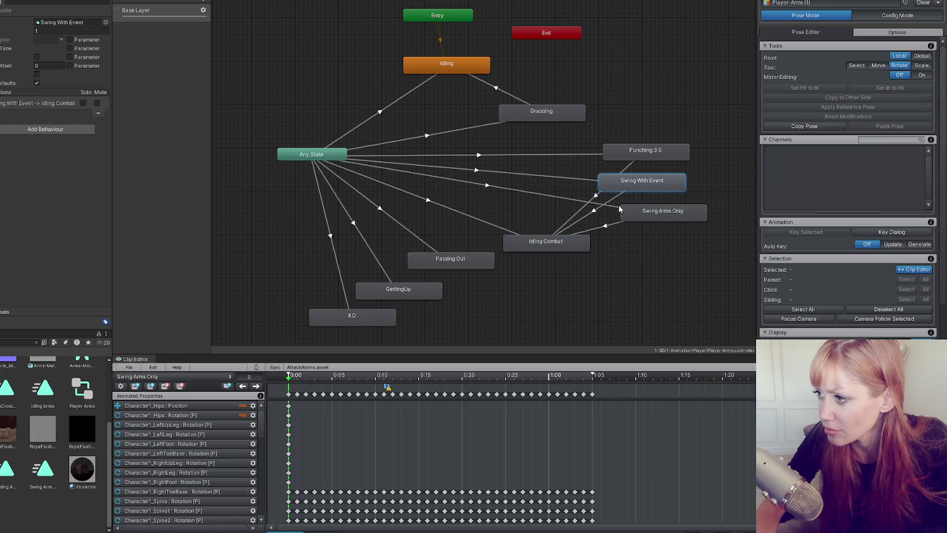
Set Interruption Source to Next State on both Swing Arms Only transitions
left_click(575, 179)
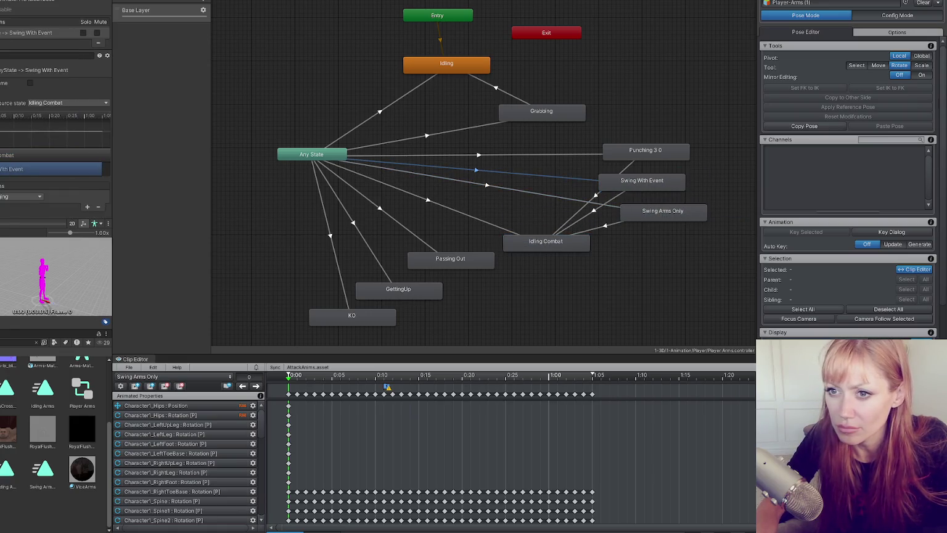
left_click(466, 180)
left_click(95, 136)
left_click(78, 164)
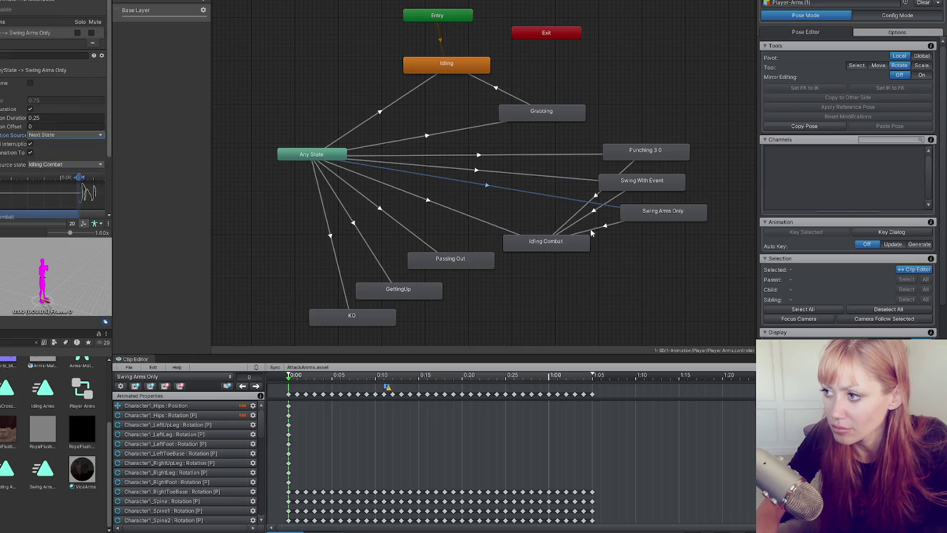
left_click(590, 234)
left_click(82, 135)
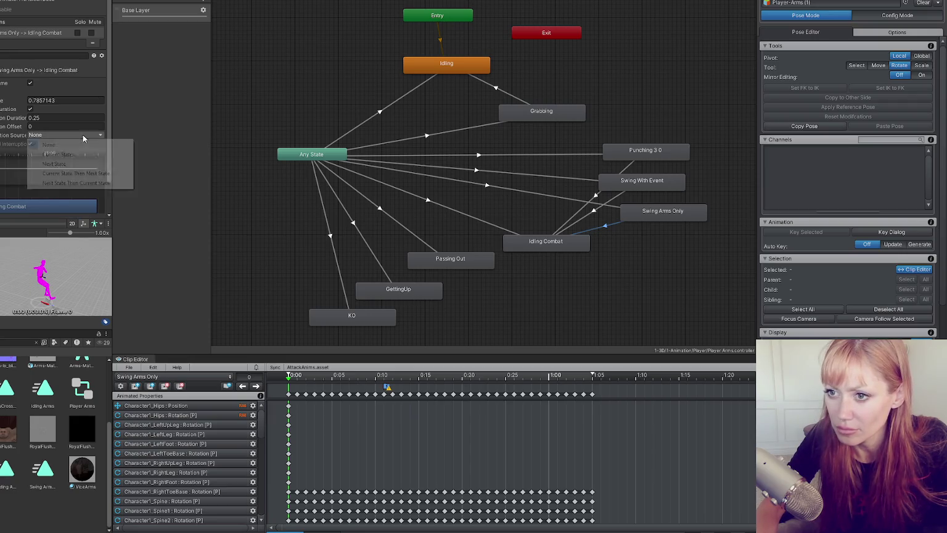
left_click(77, 164)
Shorten the Swing Arms Only → Idling Combat exit time to near the clip end
left_click(592, 214)
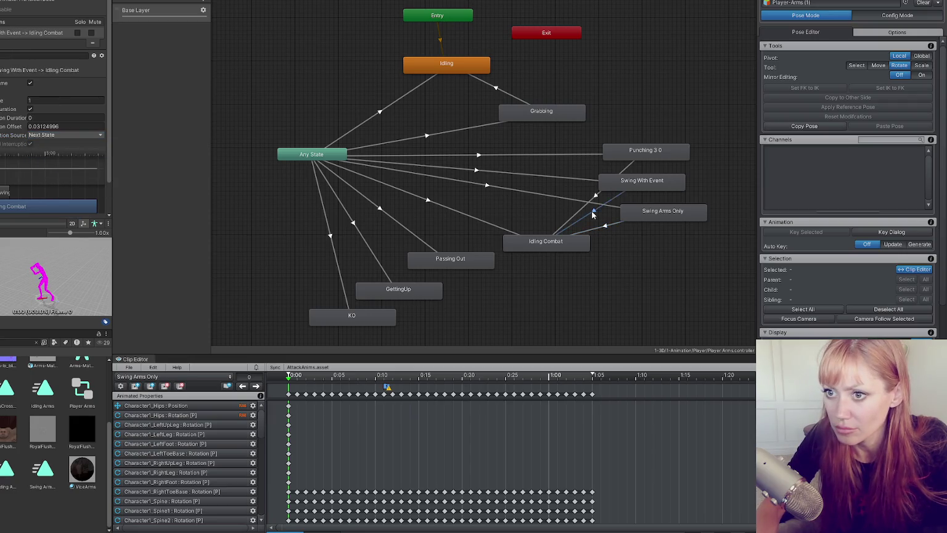
left_click(599, 227)
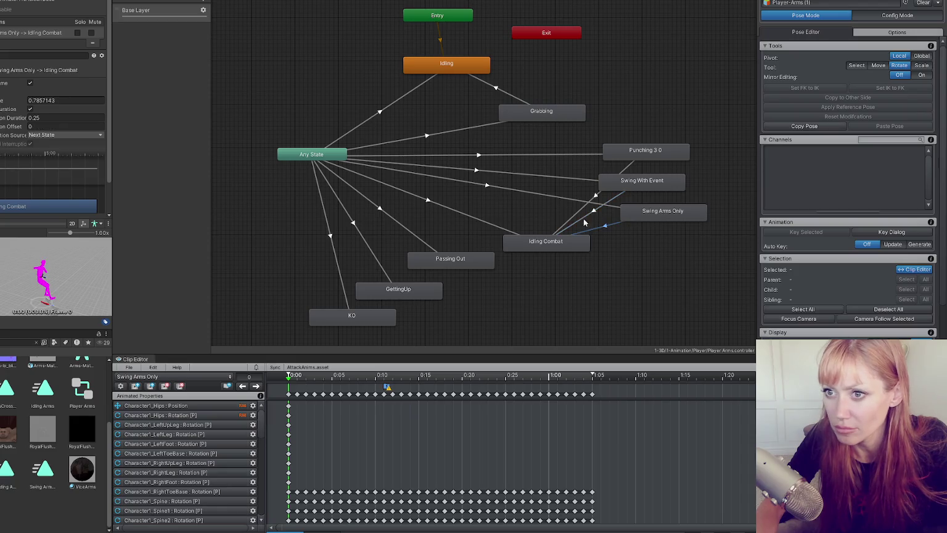
left_click(552, 196)
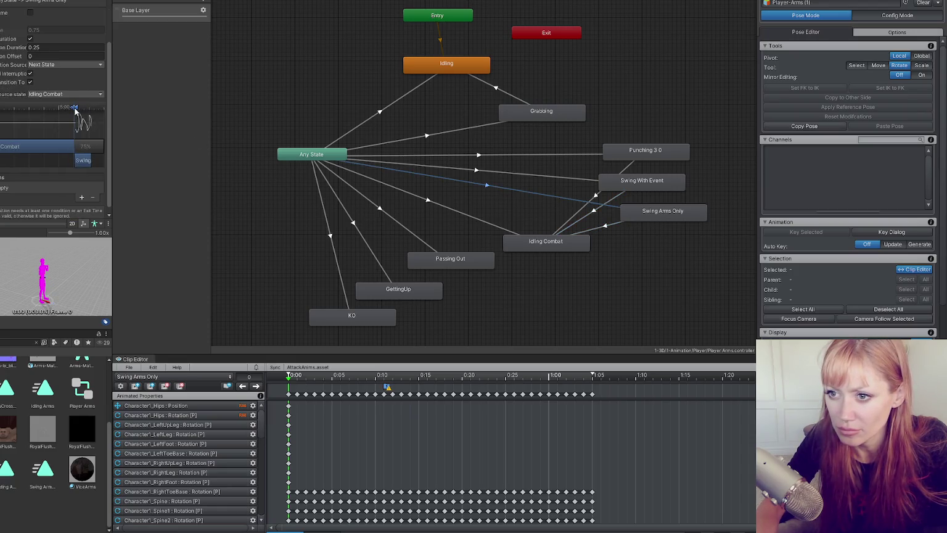
left_click(567, 231)
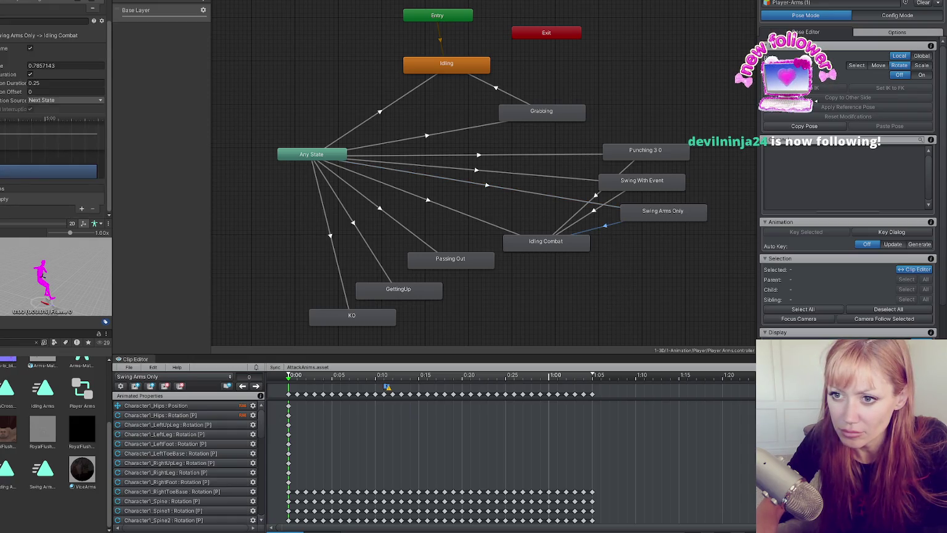
left_click_drag(12, 124, 1, 122)
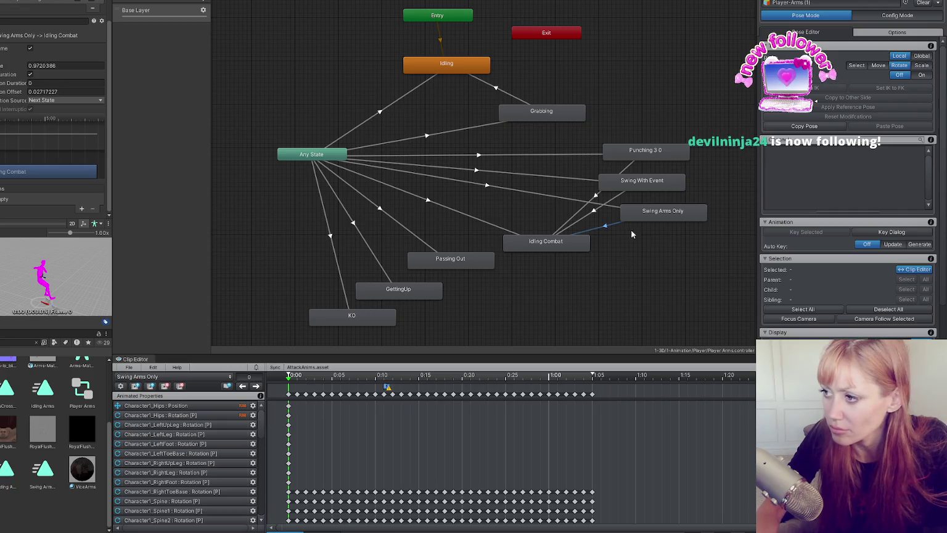
Move the Swing Arms Only transition to the top of Any State's order and delete Swing With Event
left_click(487, 185)
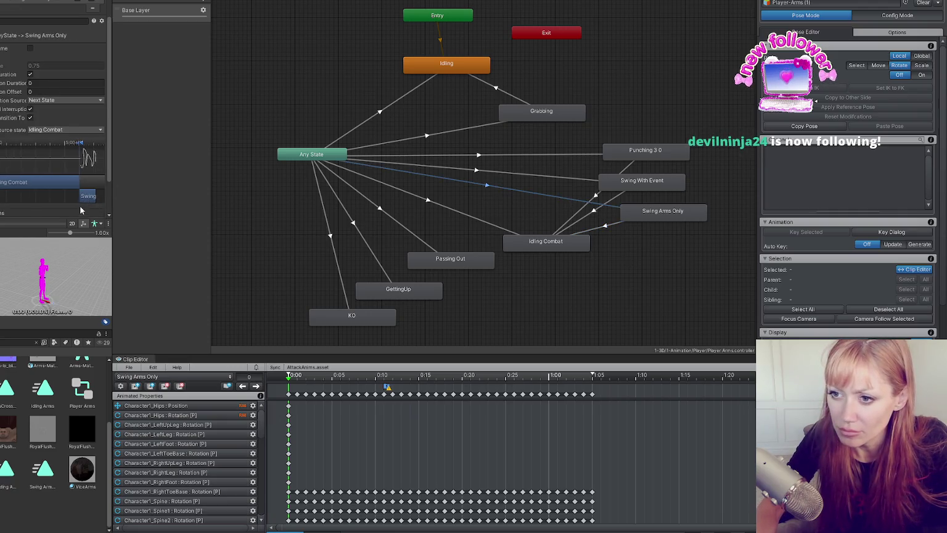
scroll(74, 192, "down", 2)
left_click(24, 198)
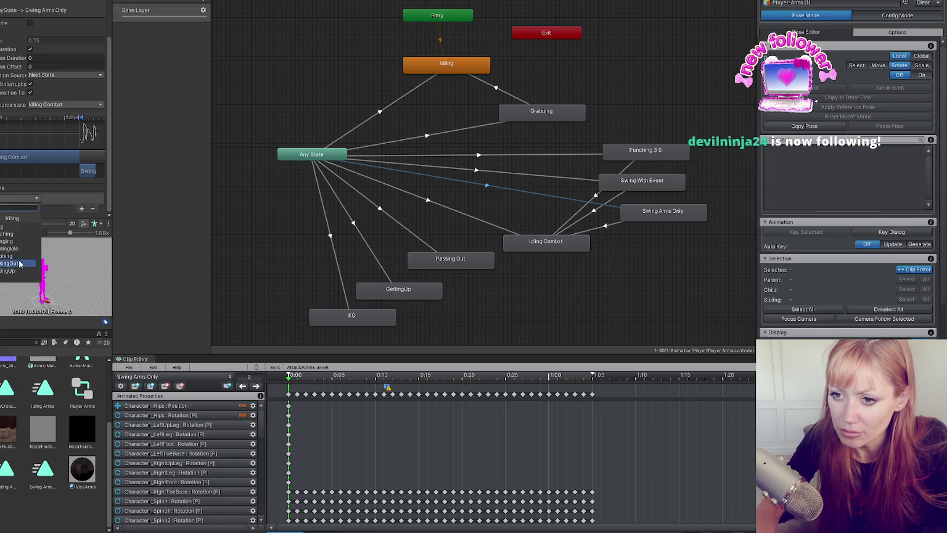
left_click(325, 105)
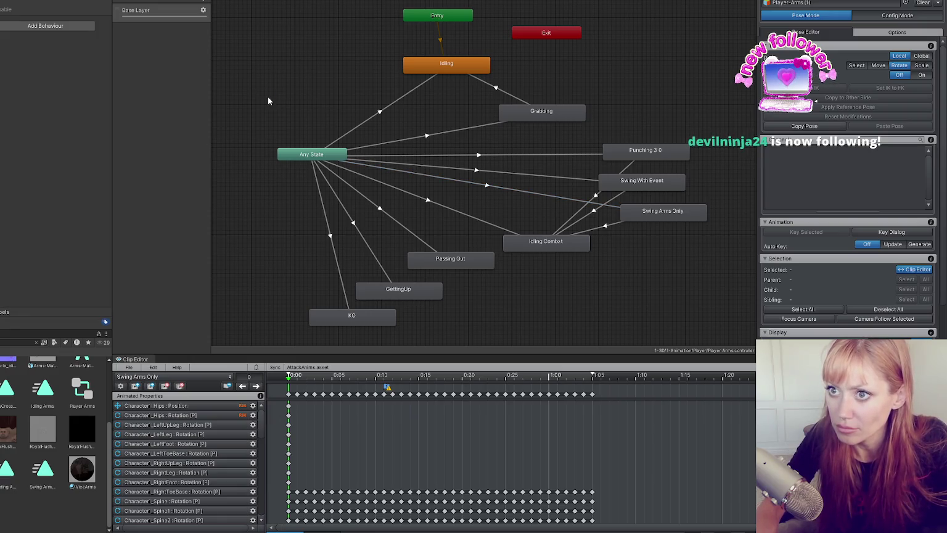
left_click(298, 155)
mouse_move(31, 106)
left_mouse_down()
mouse_move(31, 47)
mouse_move(31, 56)
left_mouse_up()
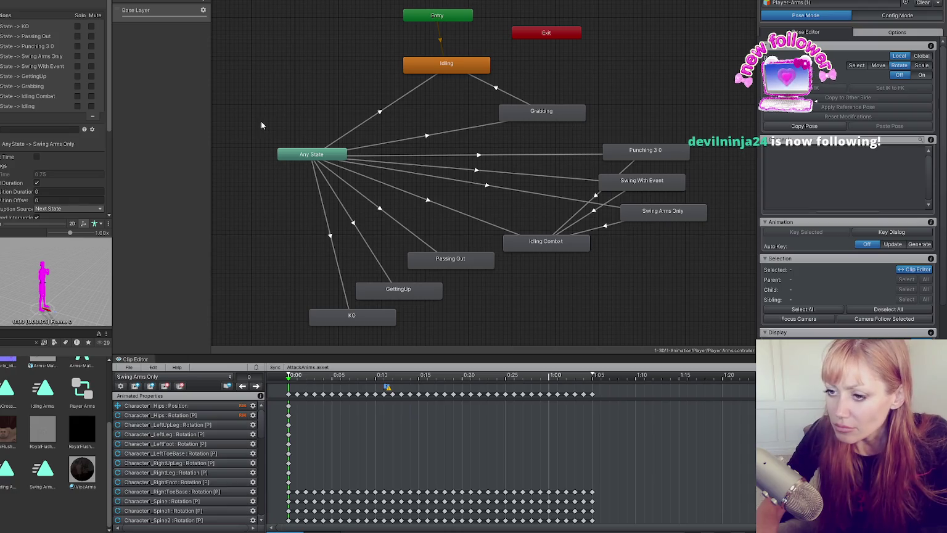
left_click(609, 178)
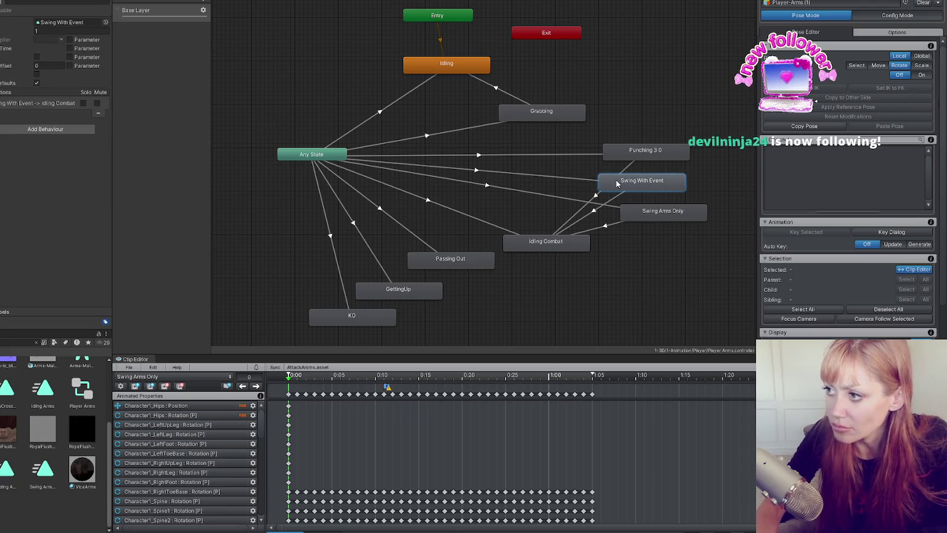
key("Delete")
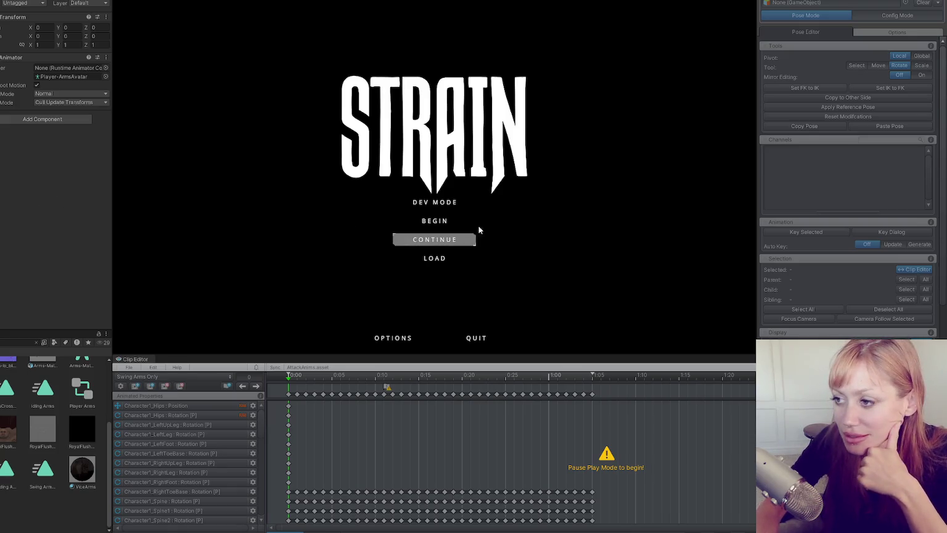
Start the game in Dev Mode, then pause and submit 'stone a' in the in-game console
left_click(443, 202)
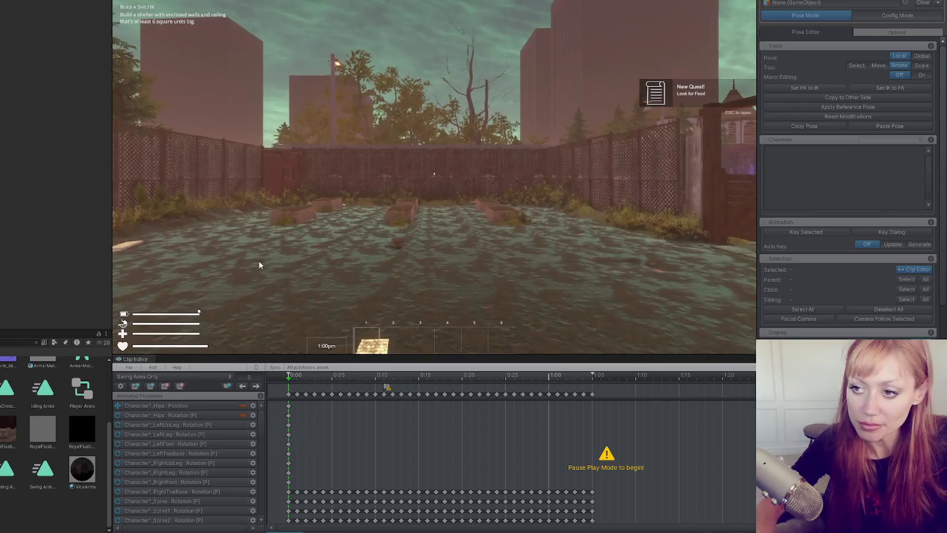
mouse_move(475, 158)
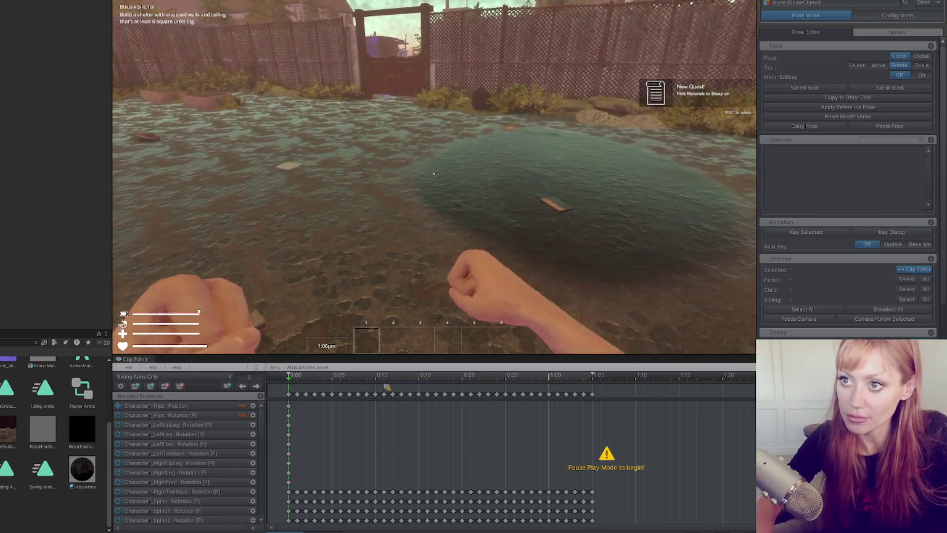
key("Escape")
key("grave")
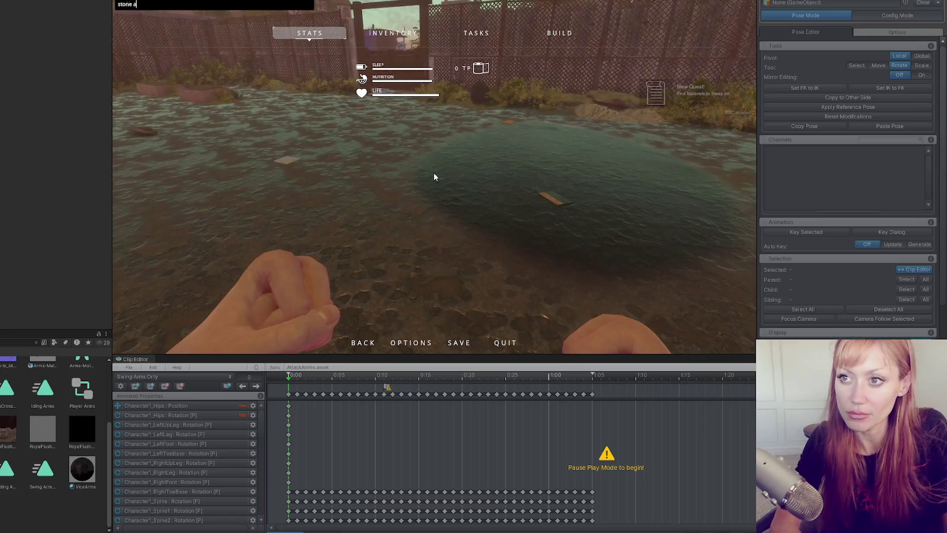
key("Return")
Equip the Stone Axe from slot 1, test the swing and Scene view, then exit play mode
key("Escape")
left_click(433, 174)
key("1")
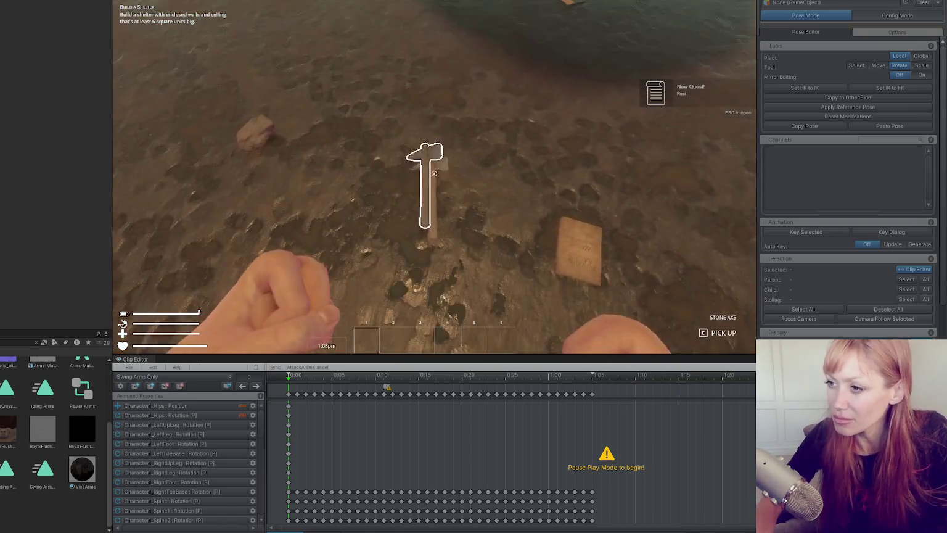
key("w")
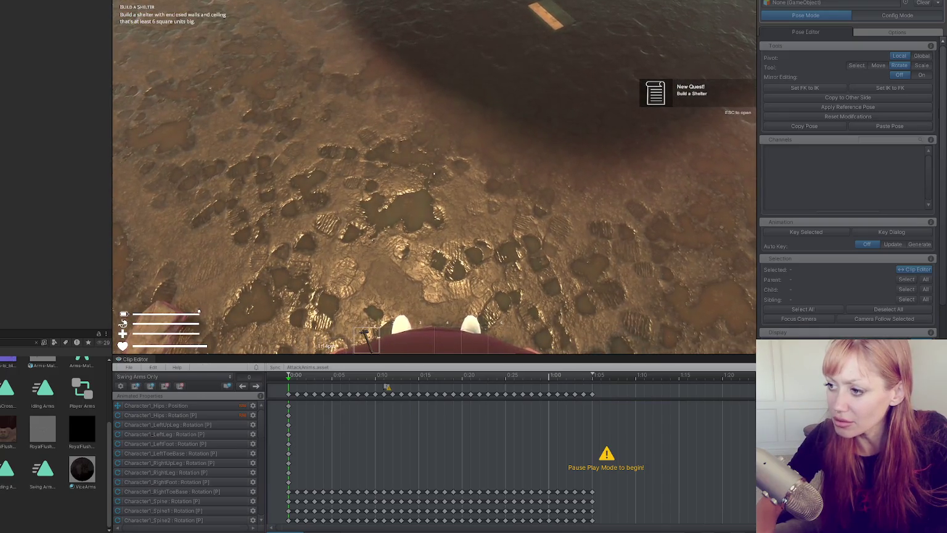
key("Escape")
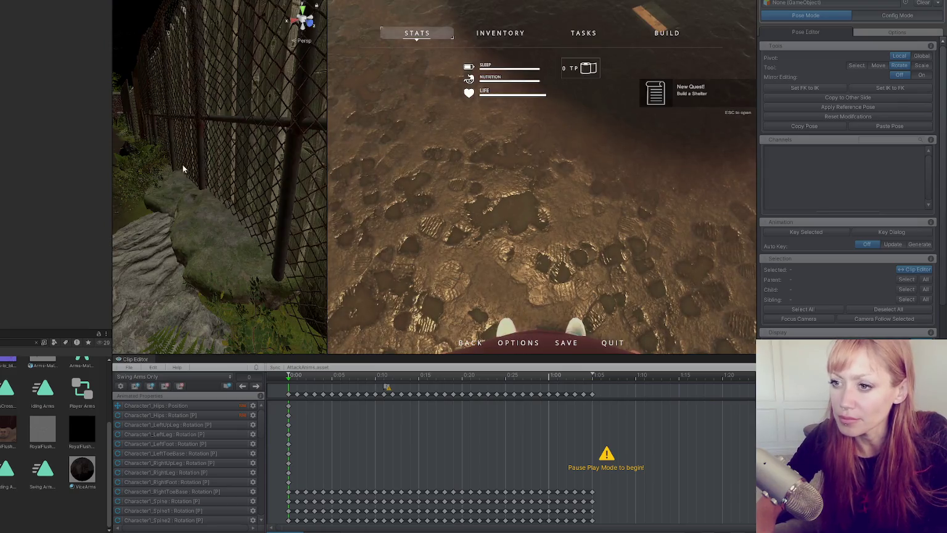
mouse_move(189, 150)
left_mouse_down()
mouse_move(161, 156)
mouse_move(172, 159)
mouse_move(14, 264)
mouse_move(228, 193)
mouse_move(208, 164)
mouse_move(175, 160)
left_mouse_up()
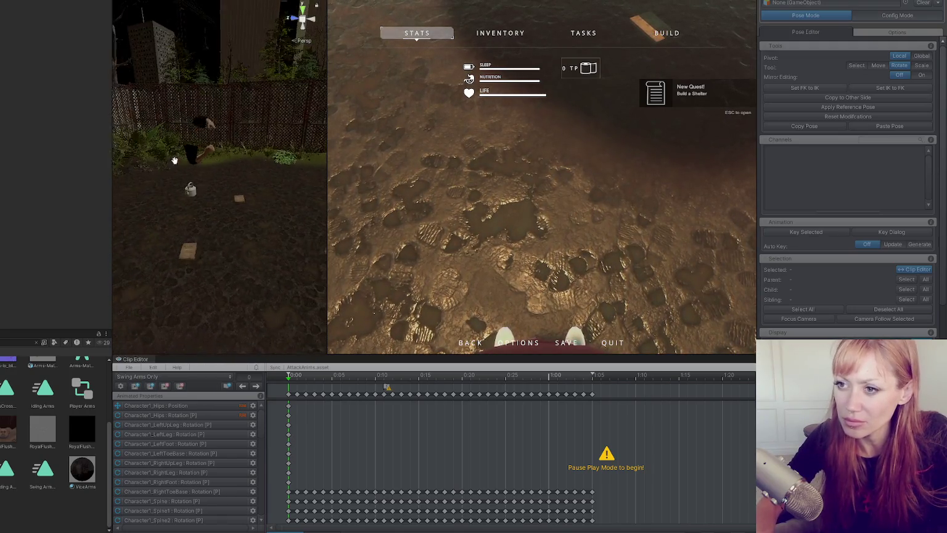
key("Escape")
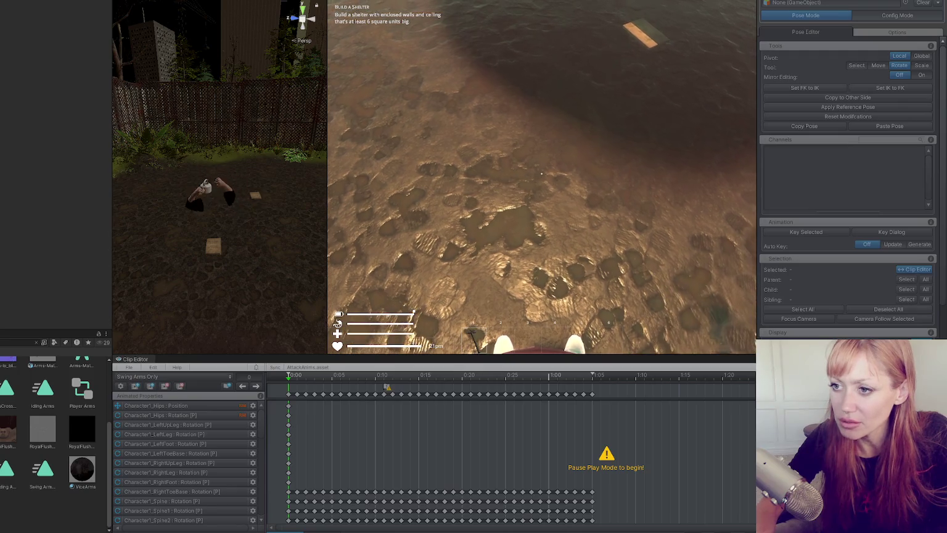
key("Escape")
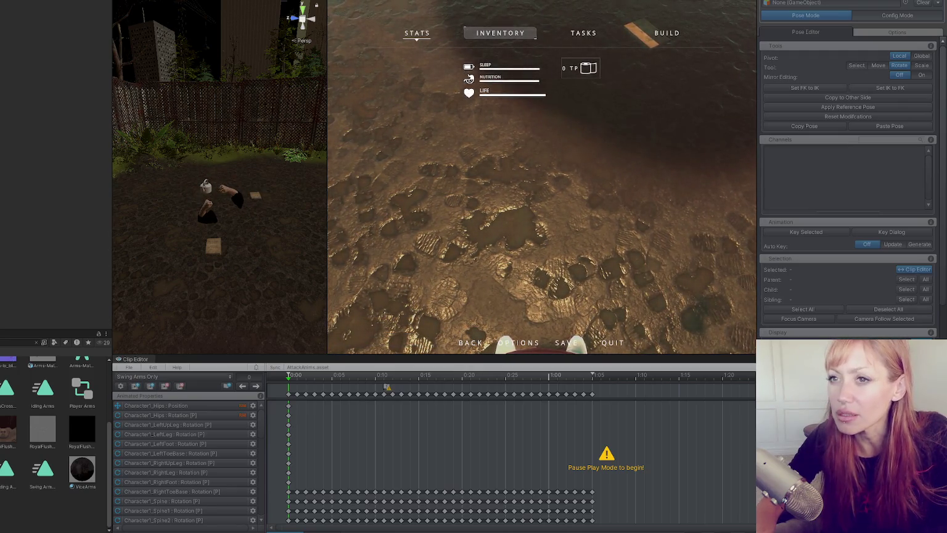
key("ctrl+p")
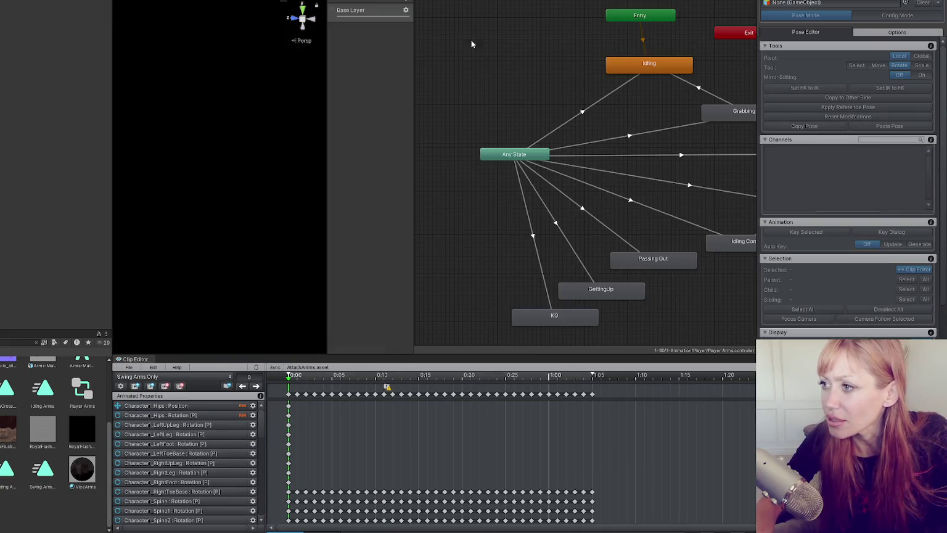
Enable Bake Into Pose for root position Y and XZ, select the Main scene, and save
double_click(727, 225)
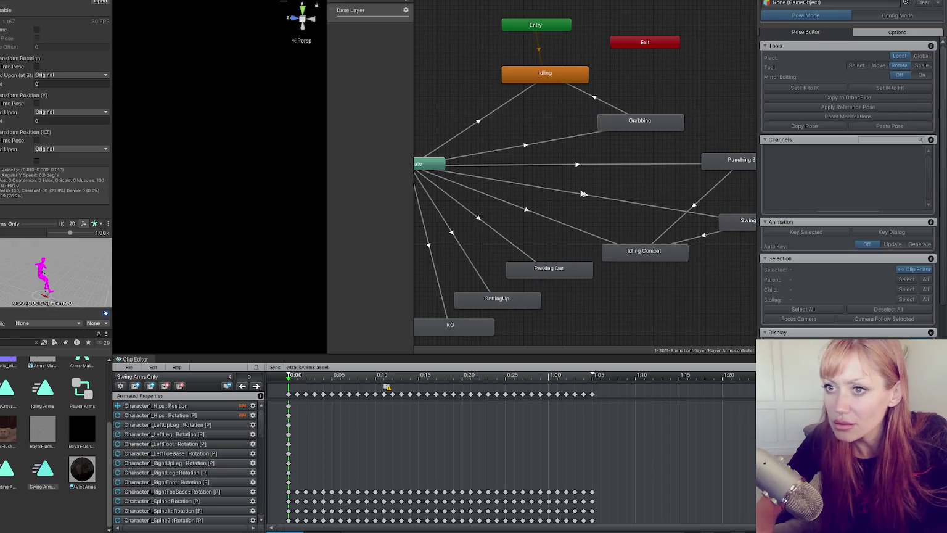
left_click(36, 103)
left_click(37, 140)
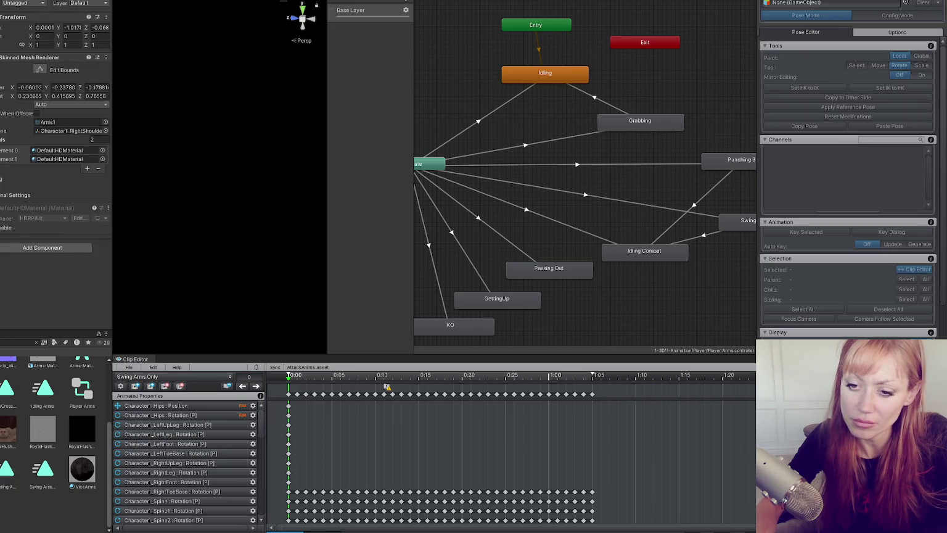
left_click(5, 401)
left_click(55, 417)
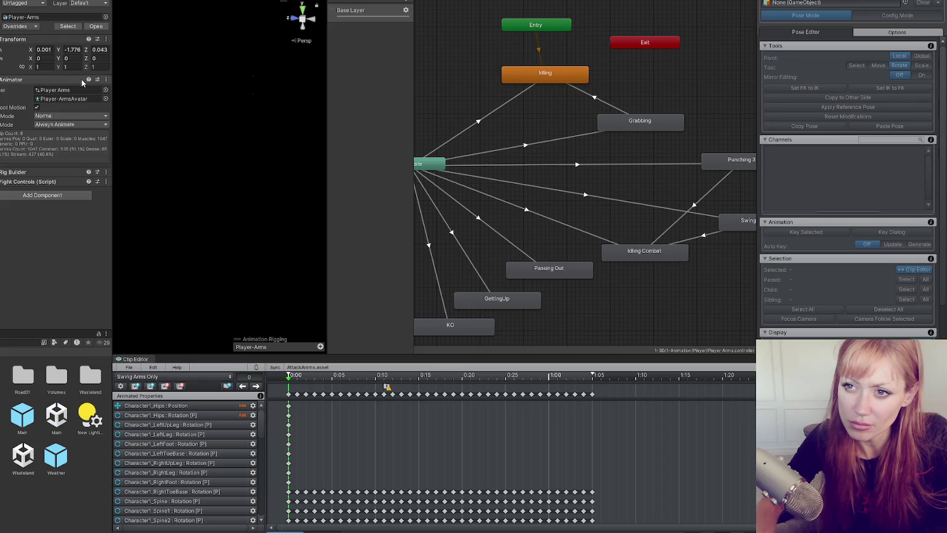
left_click(79, 88)
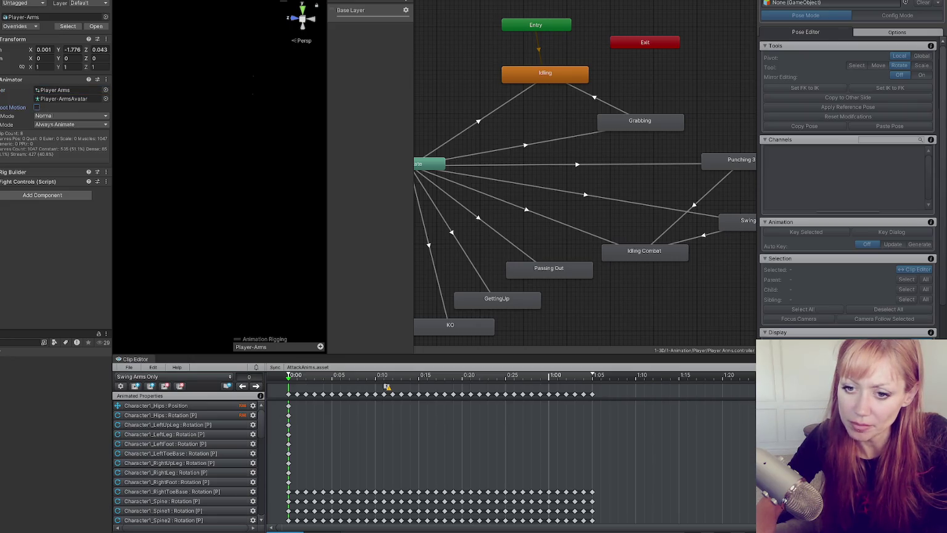
key("ctrl+s")
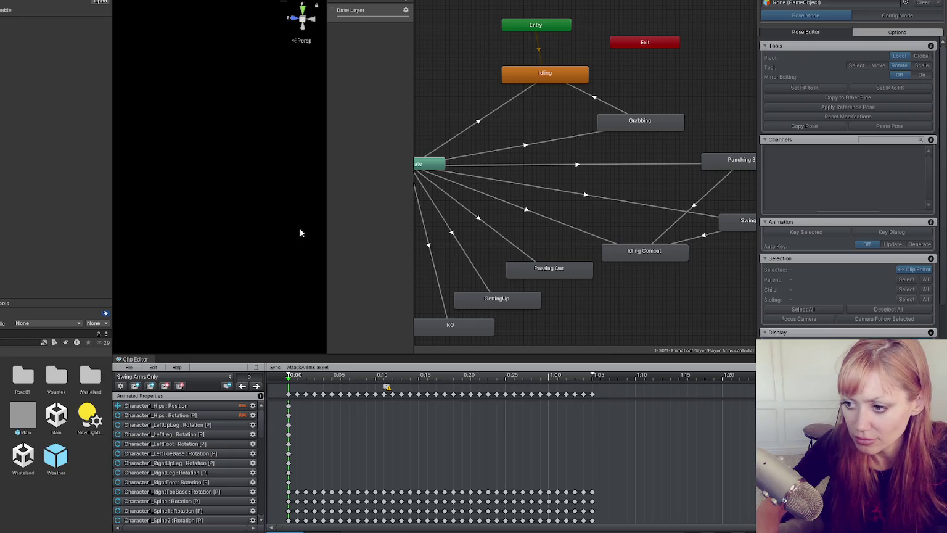
Enter play mode and start the game from DEV MODE on the title screen
mouse_move(186, 79)
left_click(267, 116)
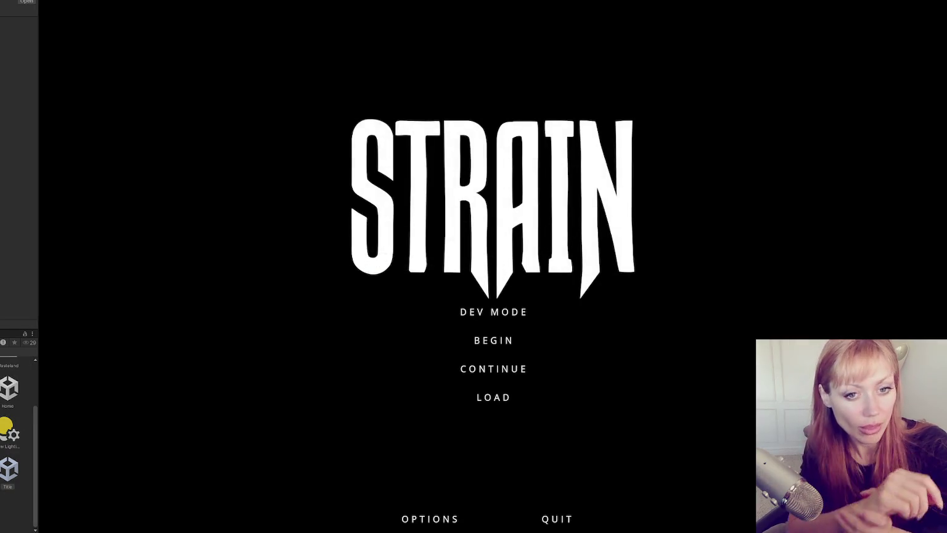
left_click(475, 311)
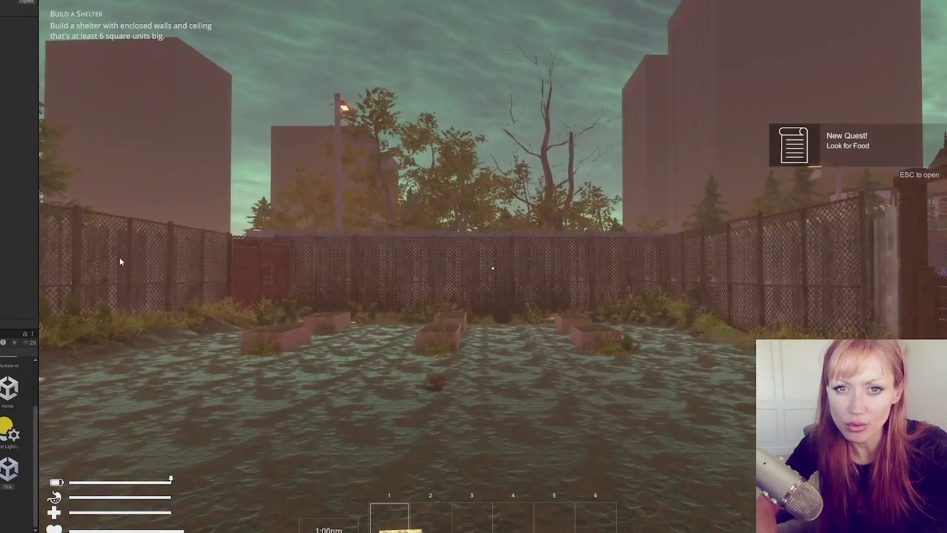
Spawn a stone axe in the running game with the 'spawn stone ax' console command
left_click(207, 74)
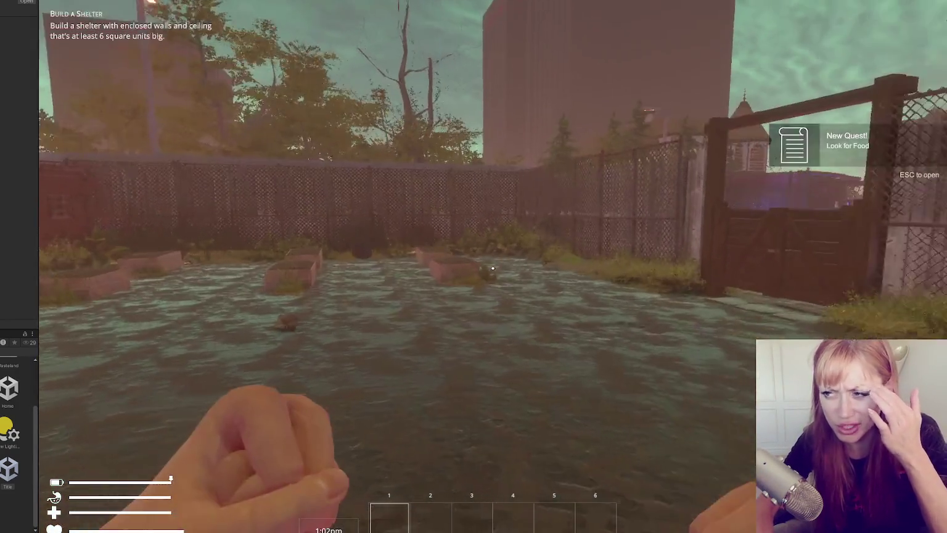
key("s")
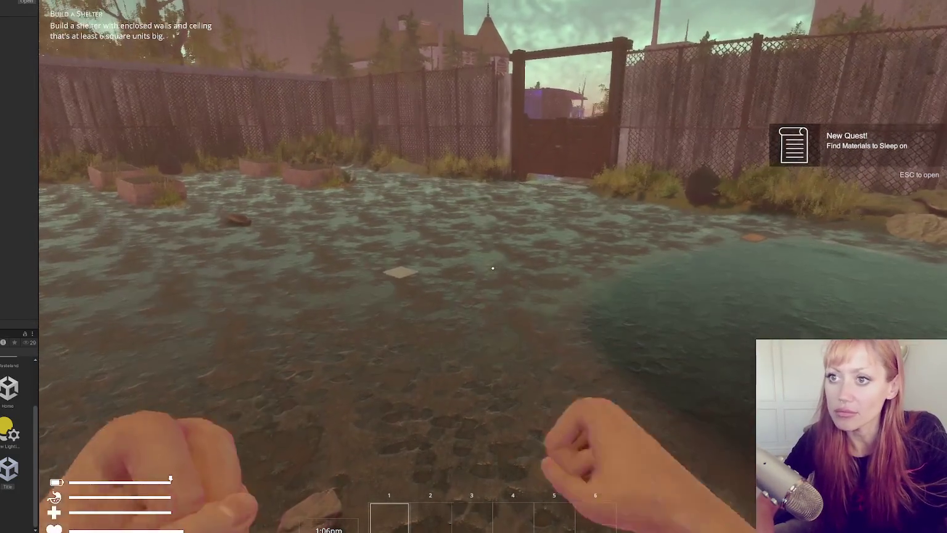
key("Escape")
type("spawn")
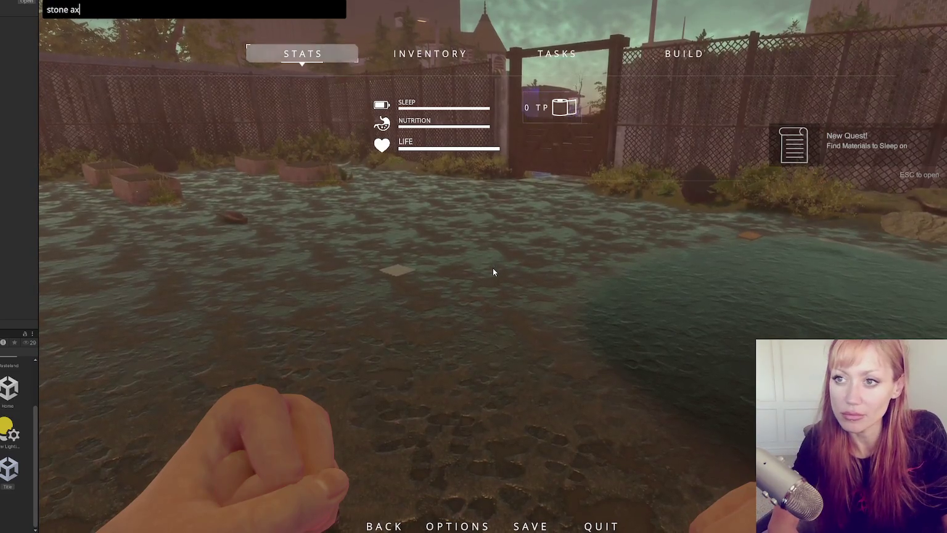
key("Return")
key("Escape")
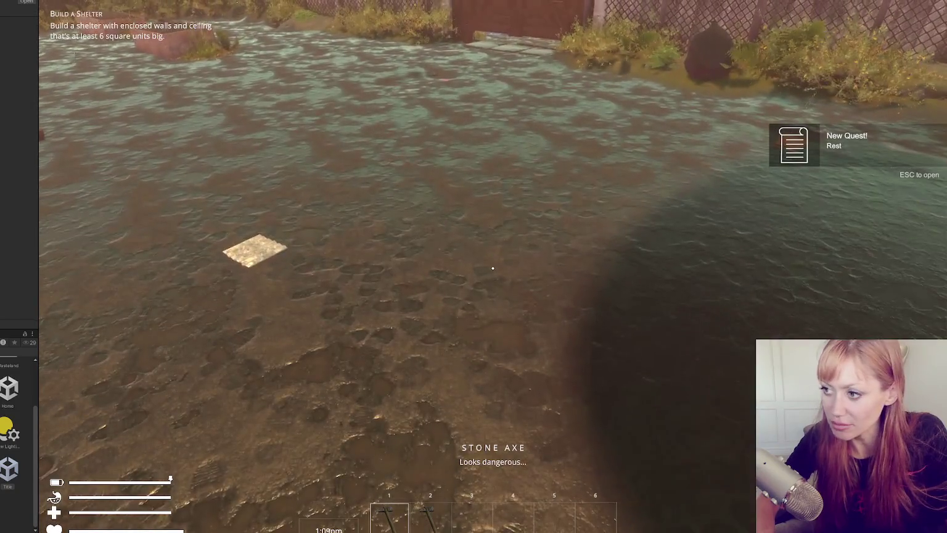
Punch and swing the stone axe repeatedly to watch the attack animations
left_click(492, 269)
left_click(492, 268)
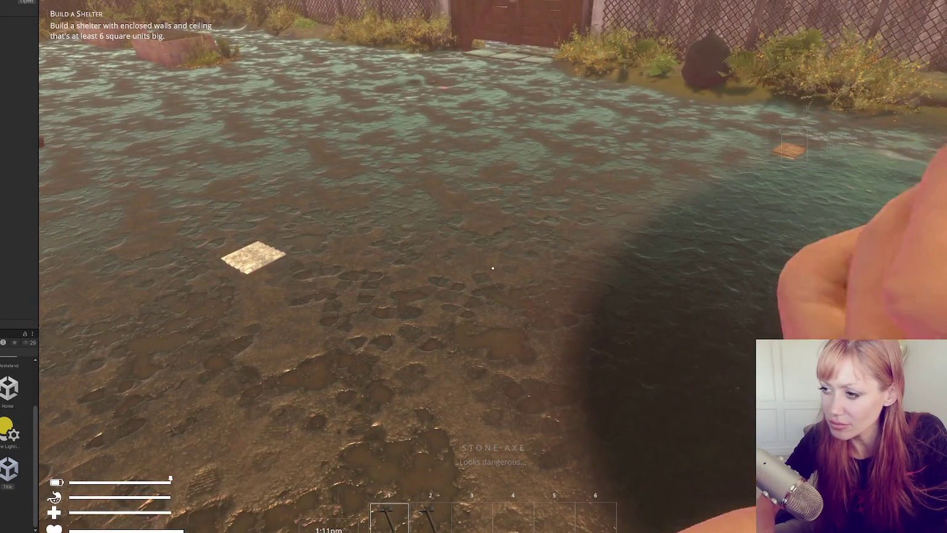
left_click(493, 268)
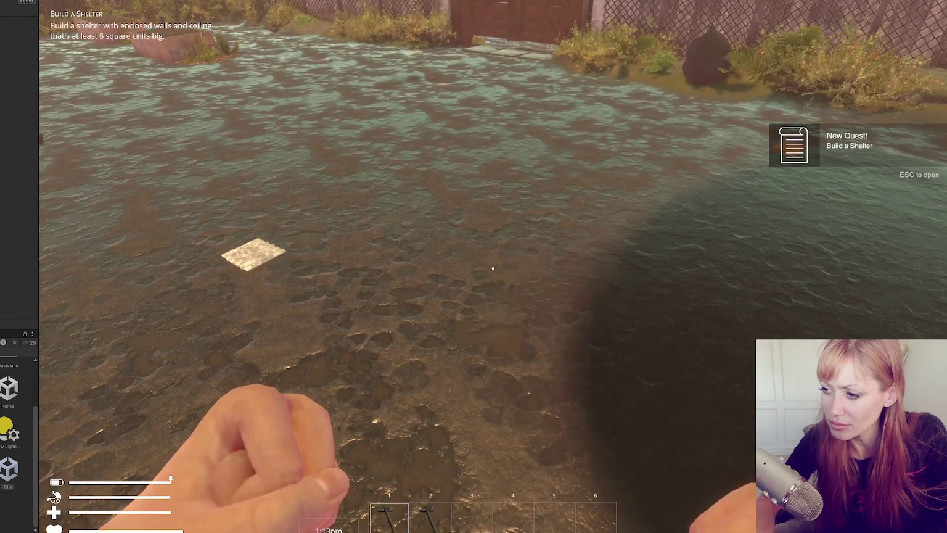
left_click(493, 268)
left_click(493, 269)
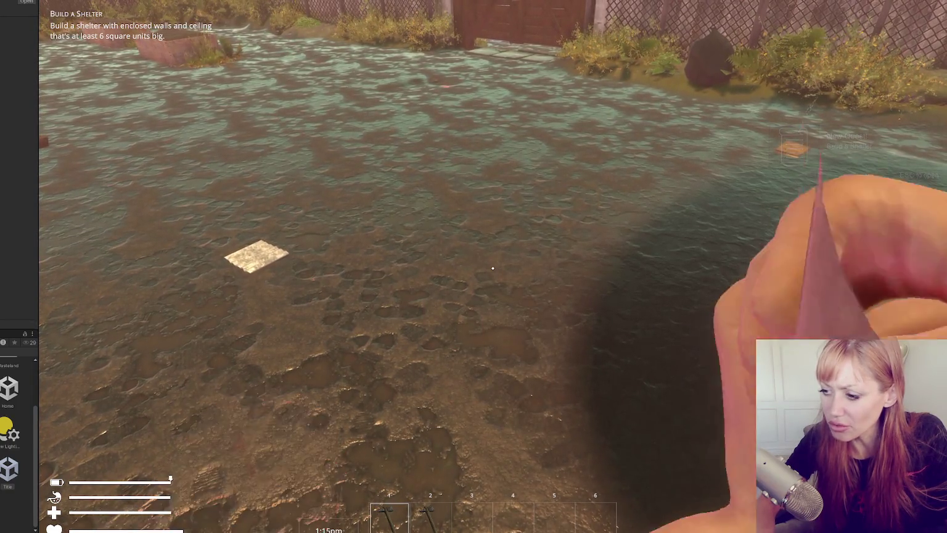
left_click(492, 268)
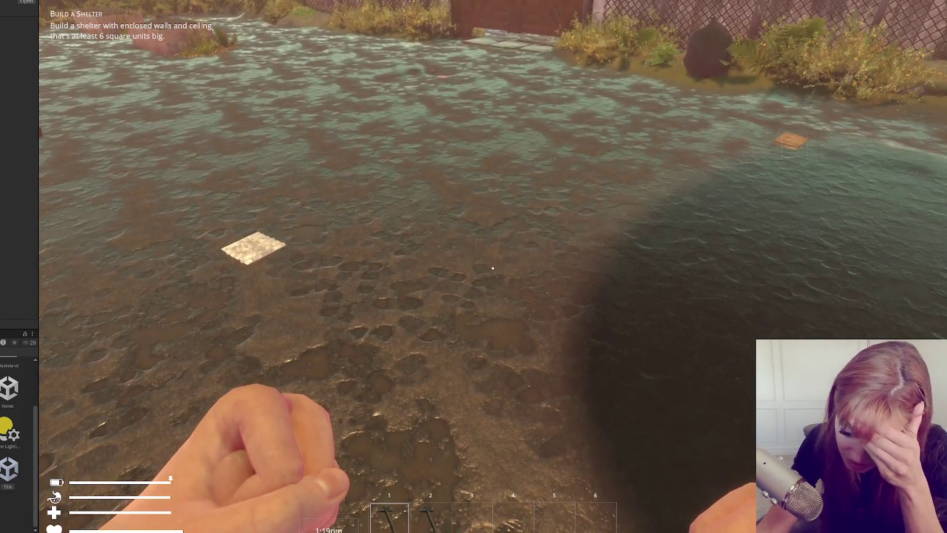
left_click(493, 269)
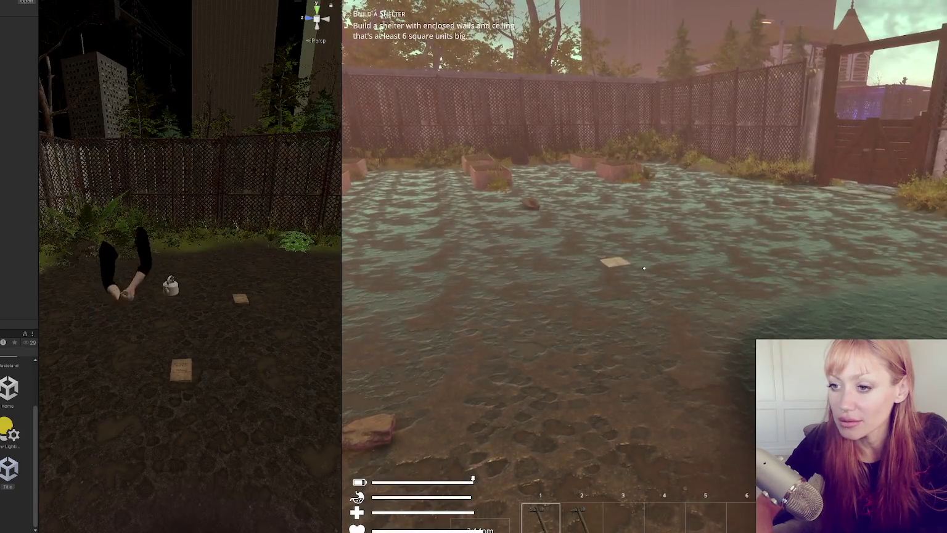
Swing the arms twice in play, then pause and glance at the code editor
left_click(465, 107)
left_click(465, 108)
key("Escape")
key("alt+Tab")
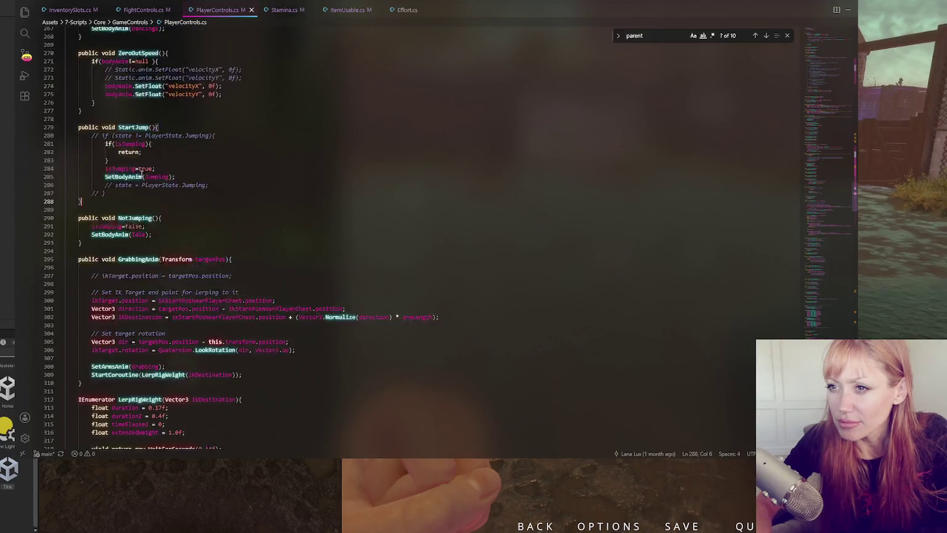
scroll(142, 173, "down", 5)
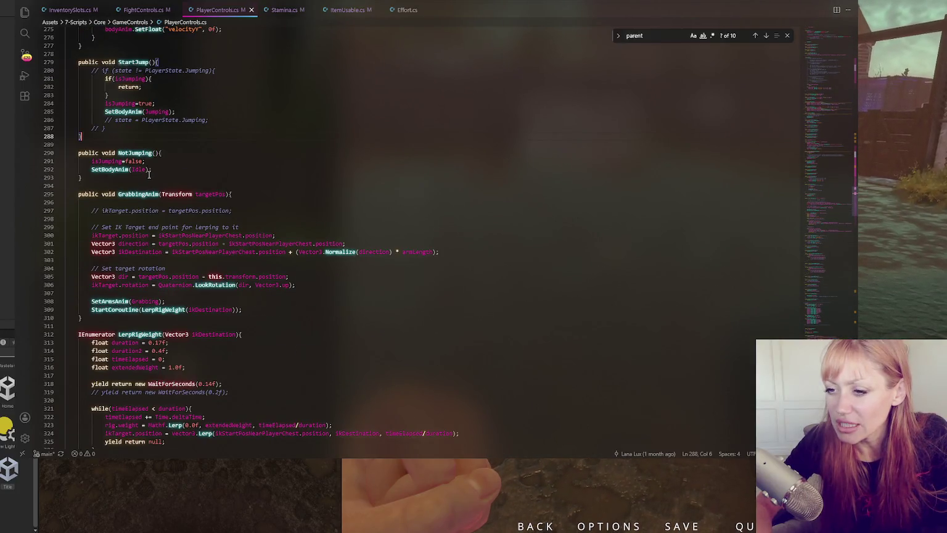
key("alt+Tab")
Find the player's arms in the Scene view and frame the character with F
left_click(493, 3)
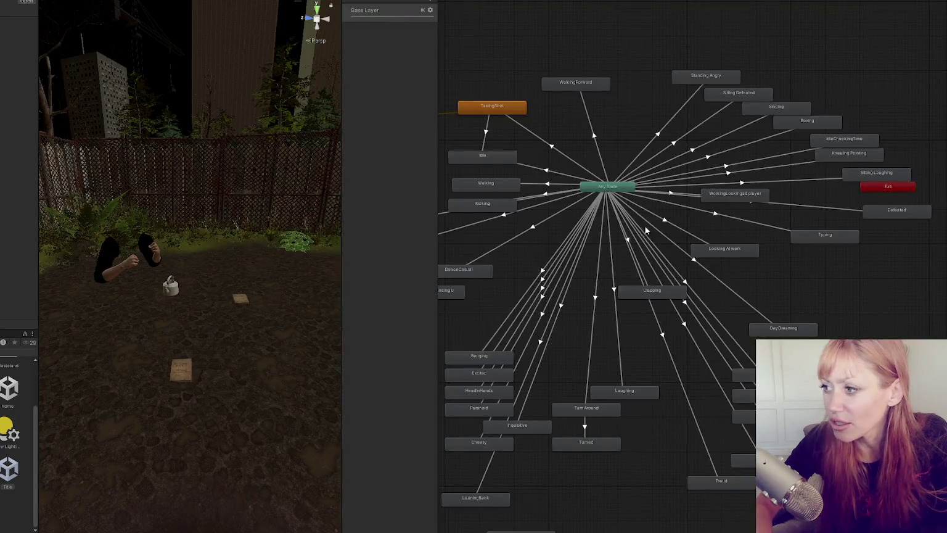
left_click(155, 247)
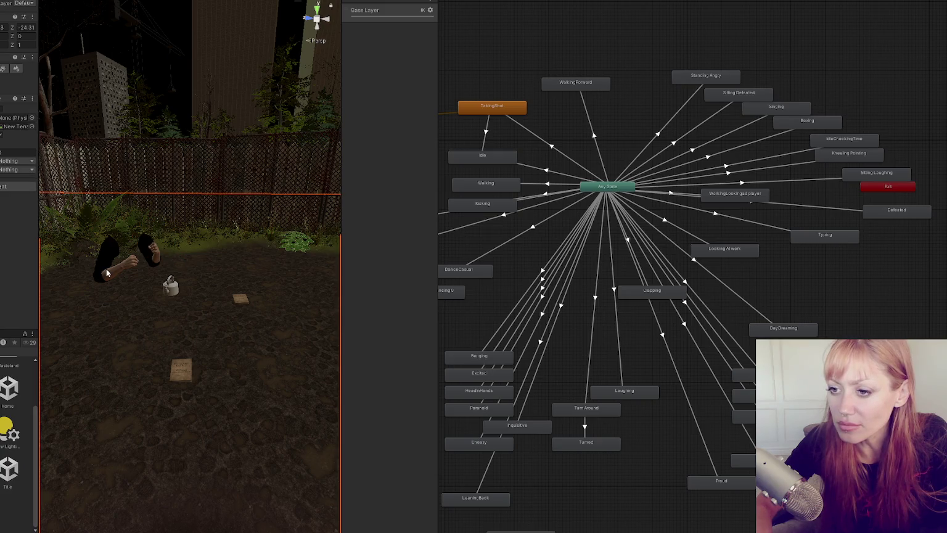
mouse_move(144, 199)
left_mouse_down()
mouse_move(110, 245)
mouse_move(162, 281)
left_mouse_up()
left_click_drag(76, 303, 275, 265)
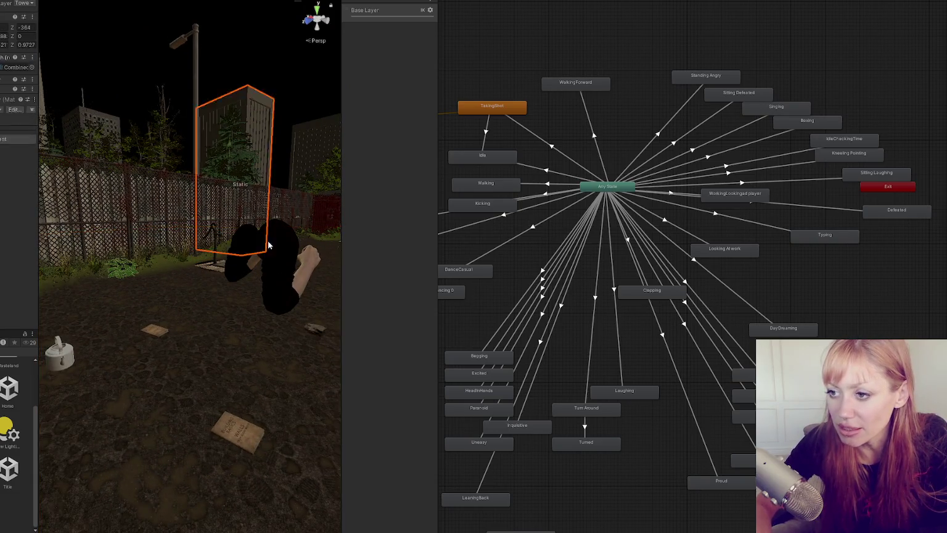
left_click(278, 286)
left_click(278, 284)
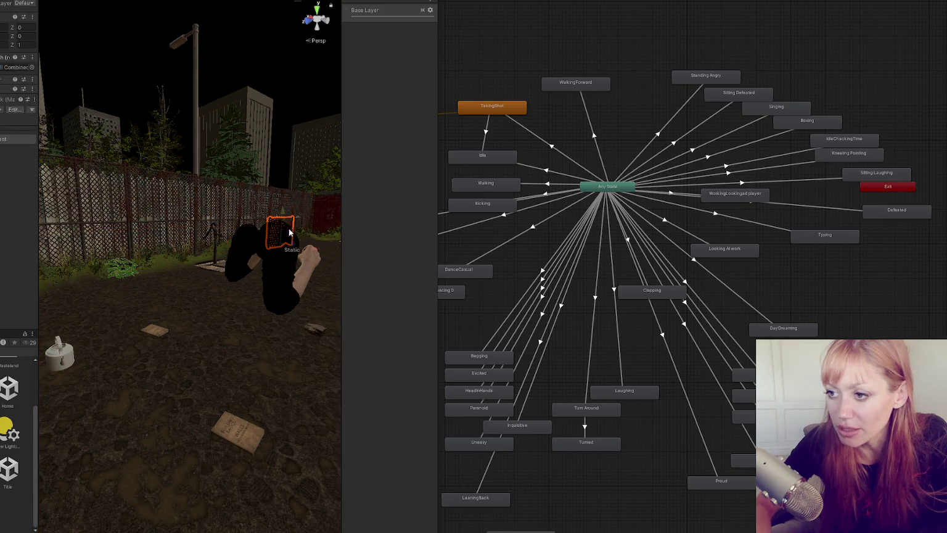
left_click(279, 284)
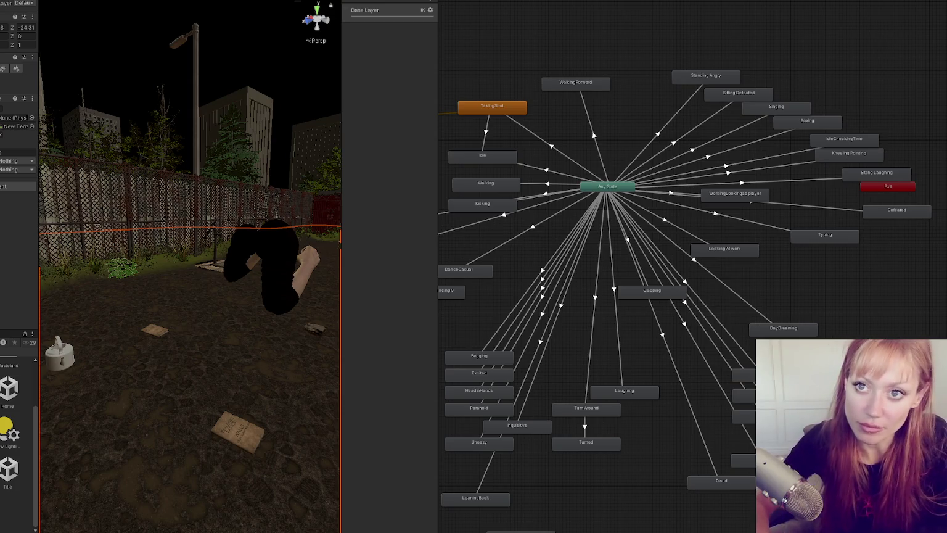
left_click(174, 503)
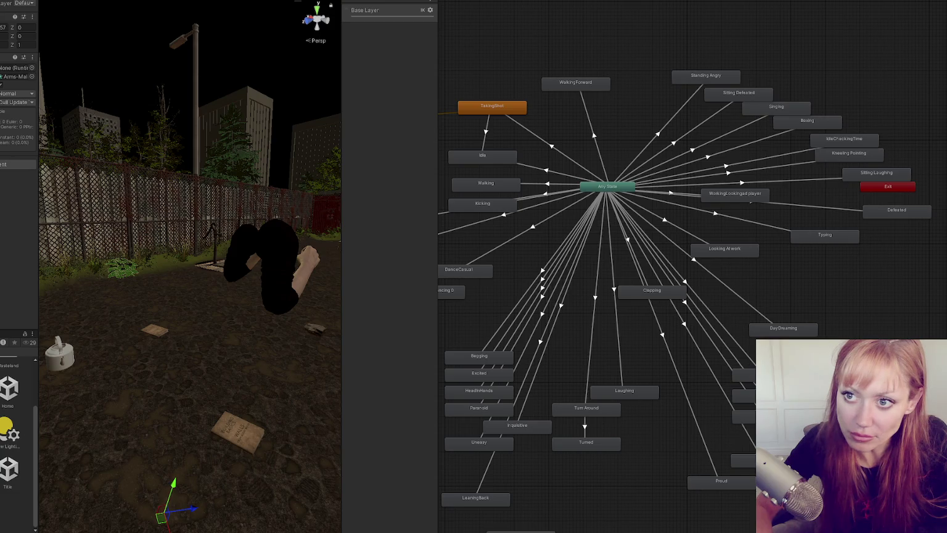
left_click(10, 115)
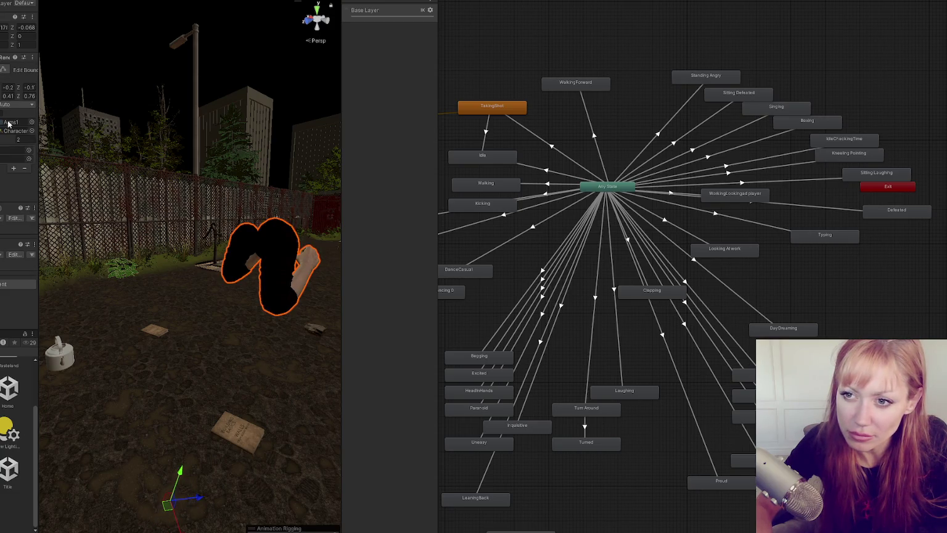
key("f")
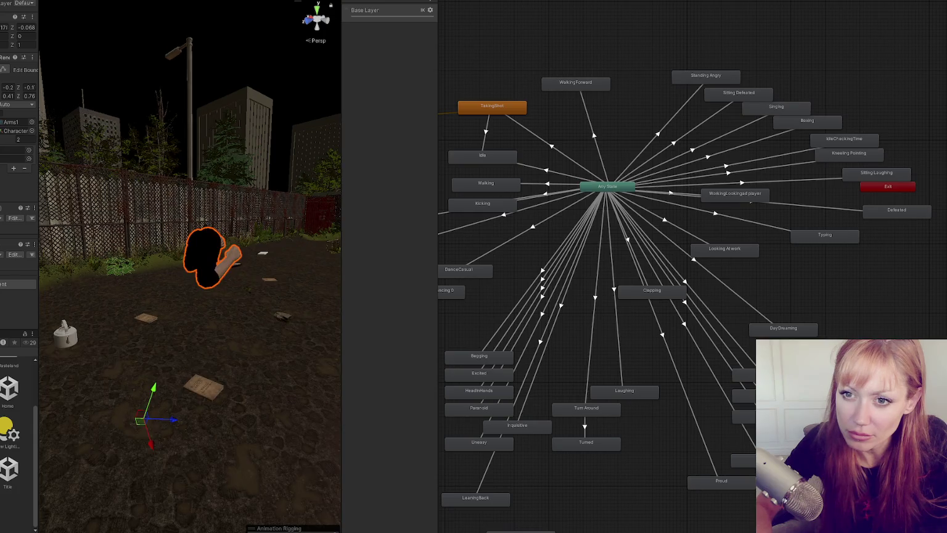
Select the player's Swing Arms Only state and show its clip's keyframes
left_click(213, 253)
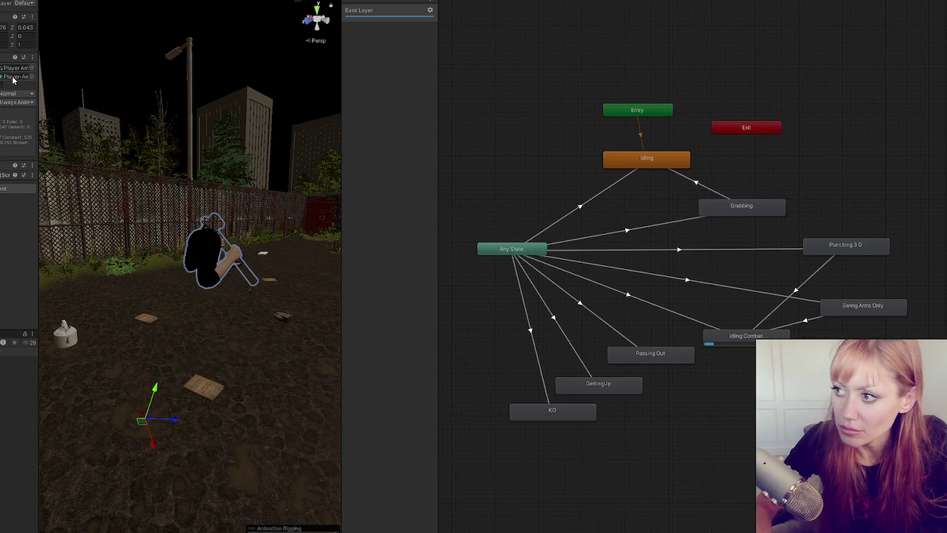
left_click(841, 312)
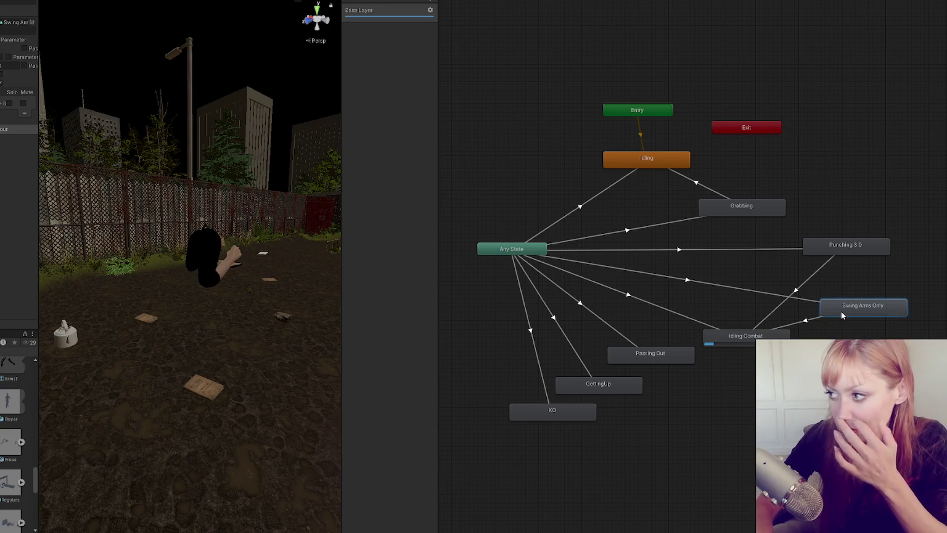
left_click(748, 289)
left_click(644, 4)
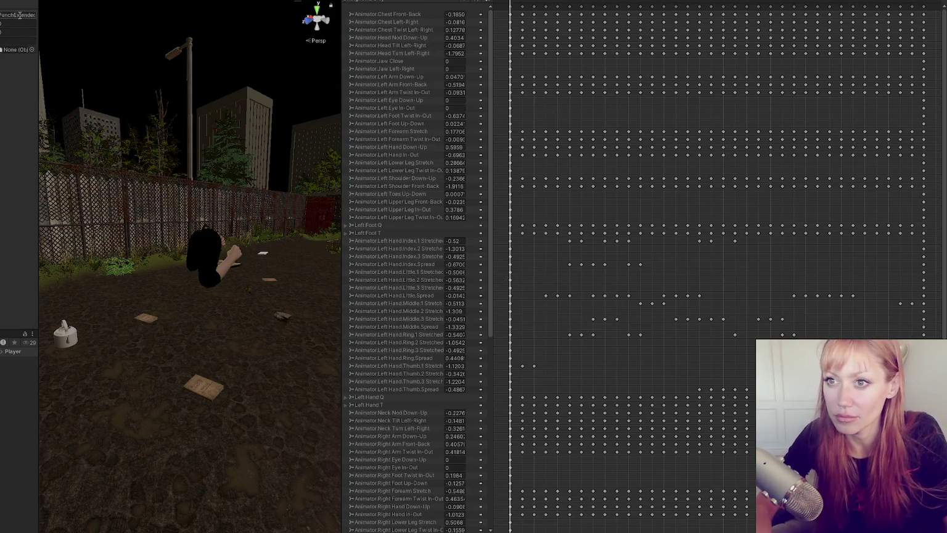
Search PlayerControls.cs in the code editor for PunchExtended
key("alt+Tab")
key("ctrl+f")
type("PunchExtended")
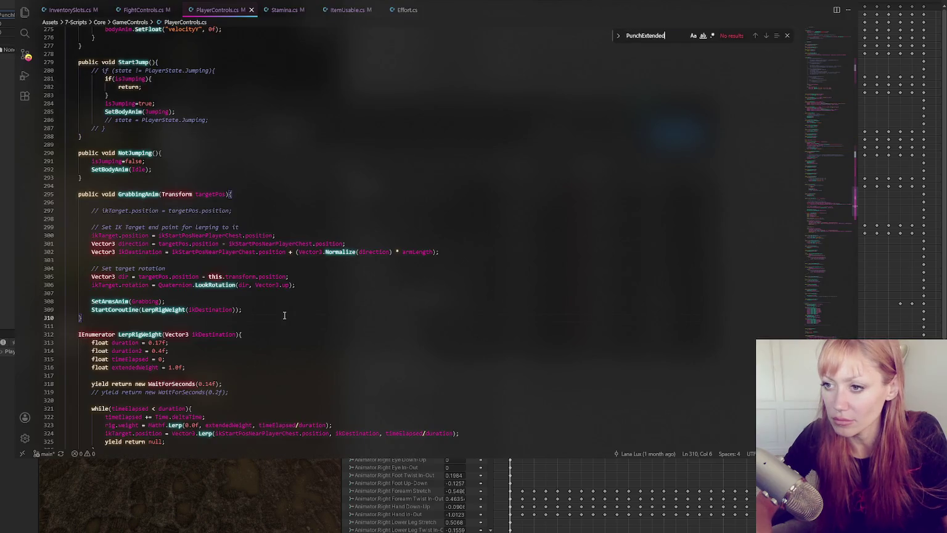
Open FightControls.cs at the PunchExtended method and select its EndPunch call
left_click(143, 10)
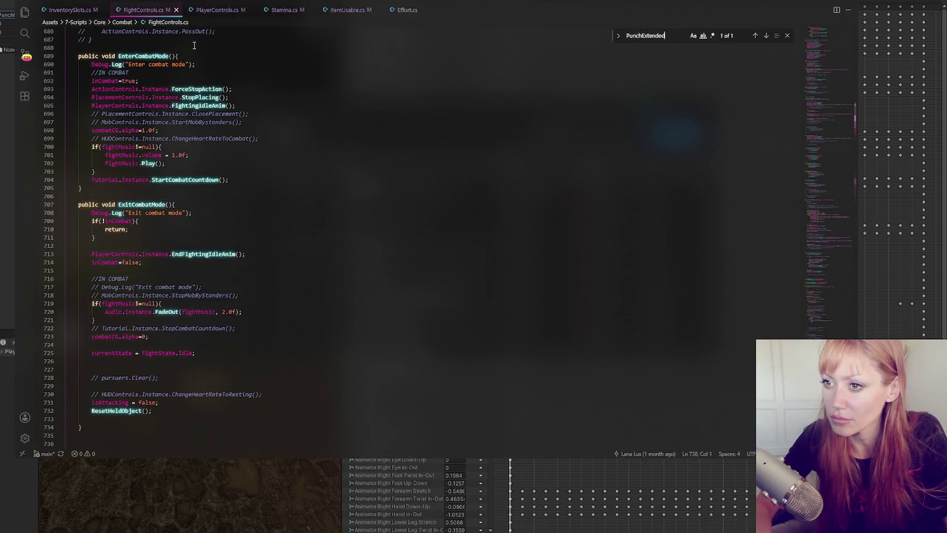
left_click(766, 35)
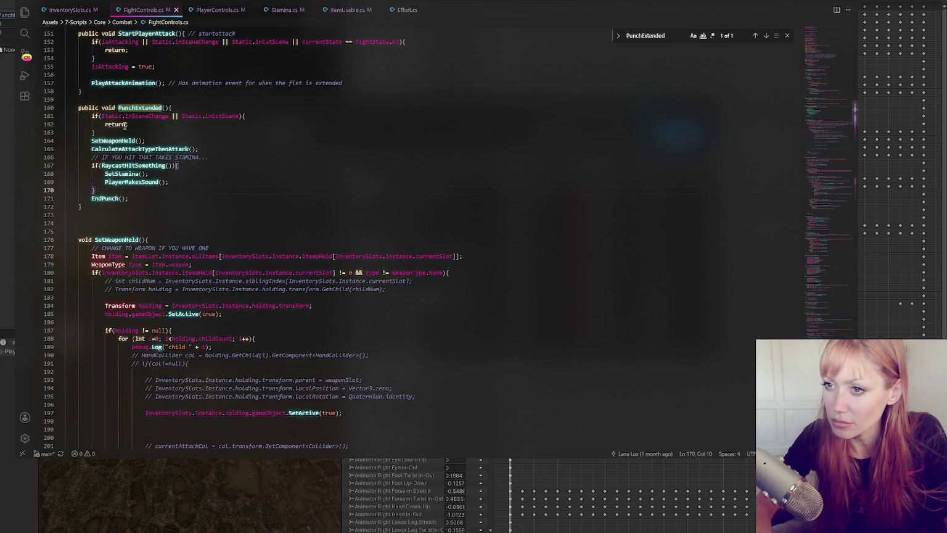
double_click(128, 150)
double_click(104, 197)
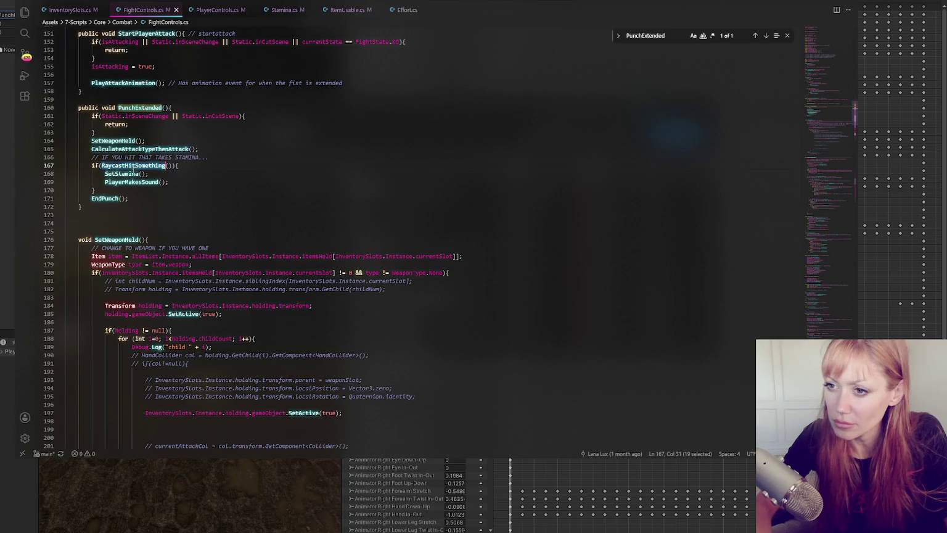
Search the file for EndPunch and step forward to the match at line 791
key("ctrl+f")
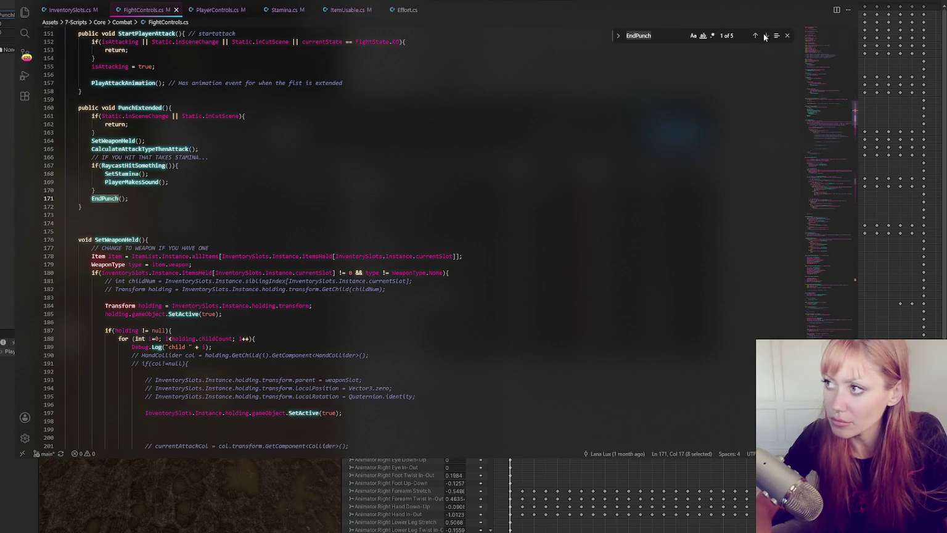
left_click(766, 35)
scroll(338, 202, "down", 5)
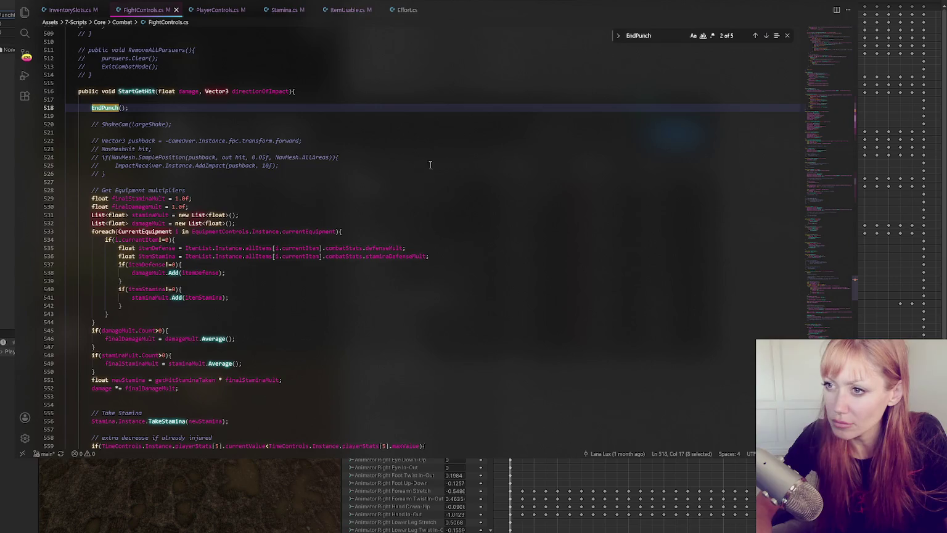
left_click(765, 35)
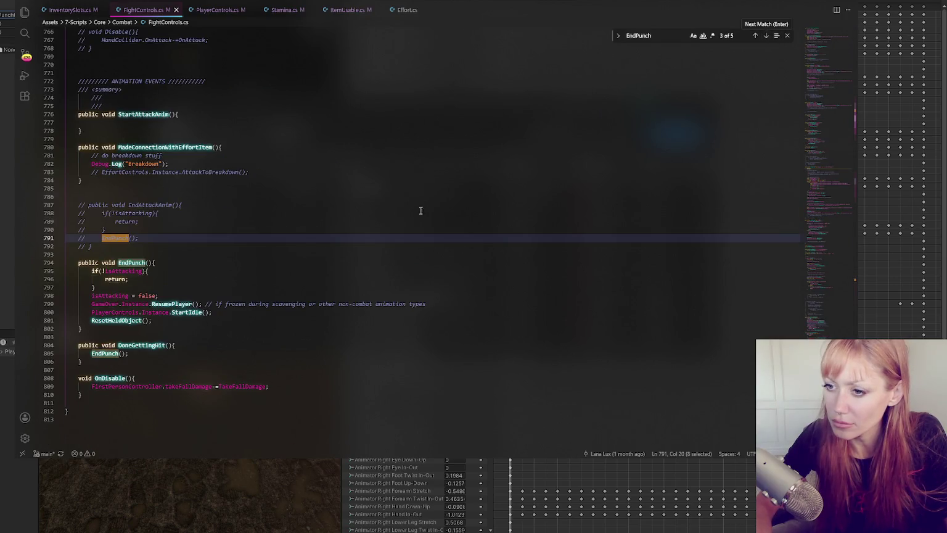
scroll(473, 196, "down", 3)
left_click(187, 255)
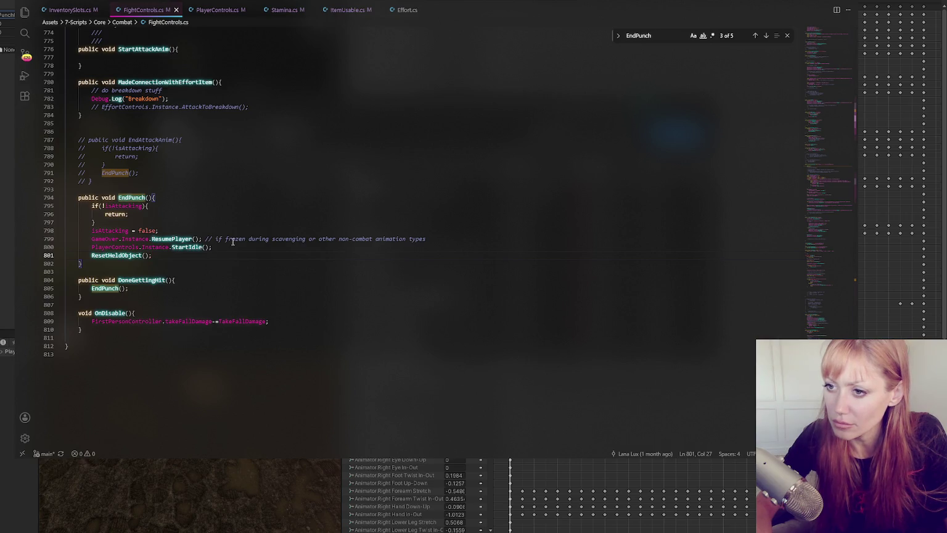
Step back to the EndPunch call on line 171 inside PunchExtended
left_click(755, 36)
left_click(756, 36)
left_click(755, 35)
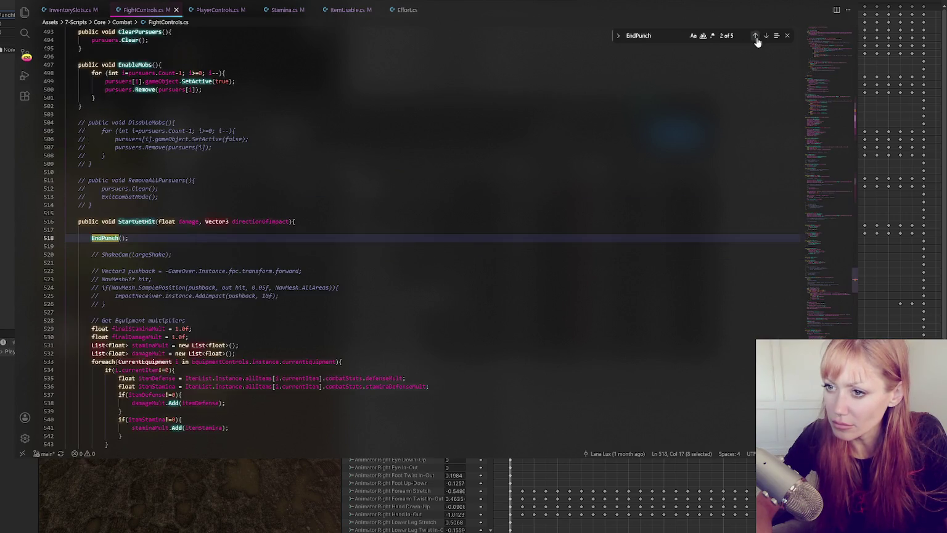
left_click(756, 37)
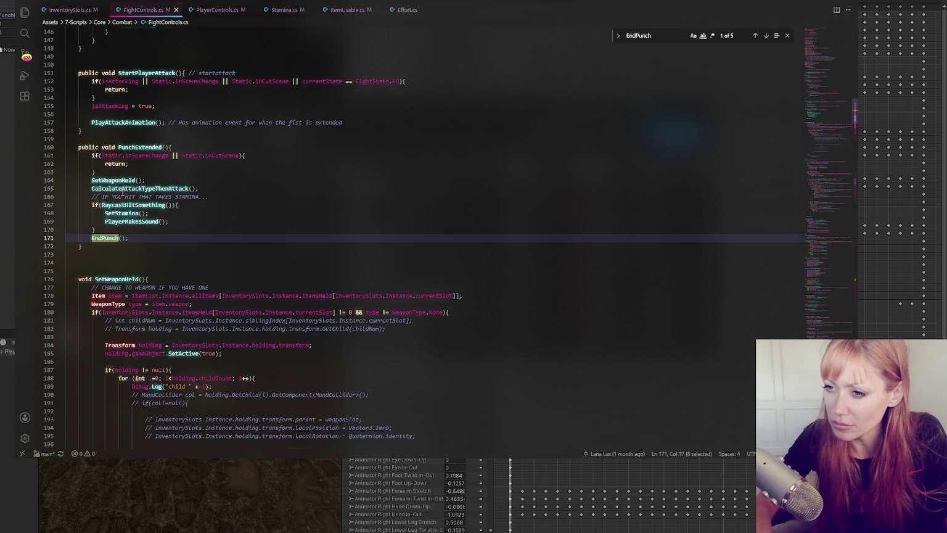
left_click(129, 237)
left_click(197, 221)
left_click(191, 229)
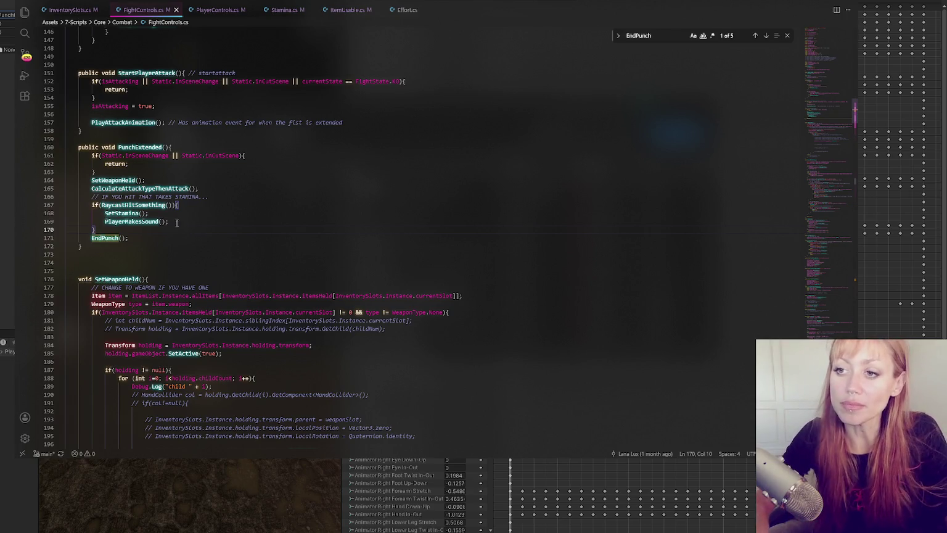
double_click(149, 147)
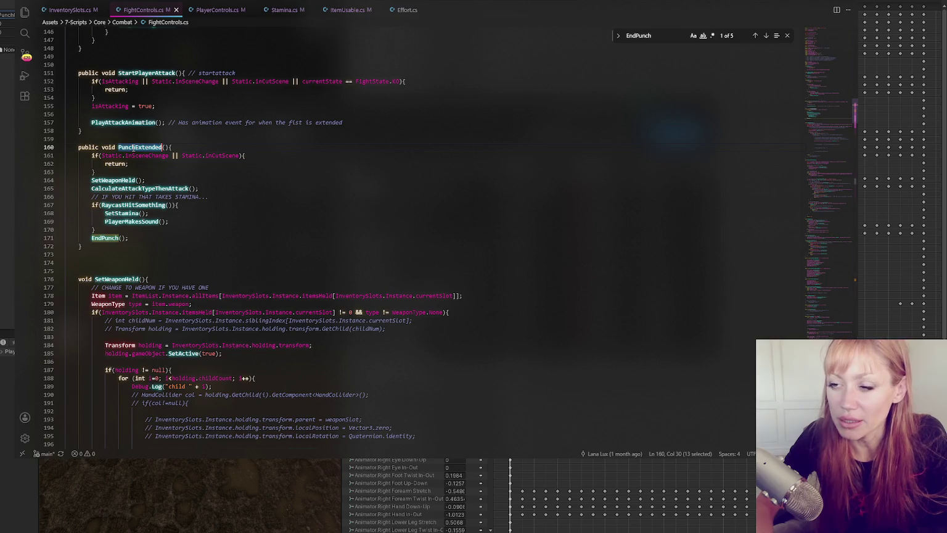
Comment out the EndPunch call on line 171 and review all EndPunch matches
left_click(110, 239)
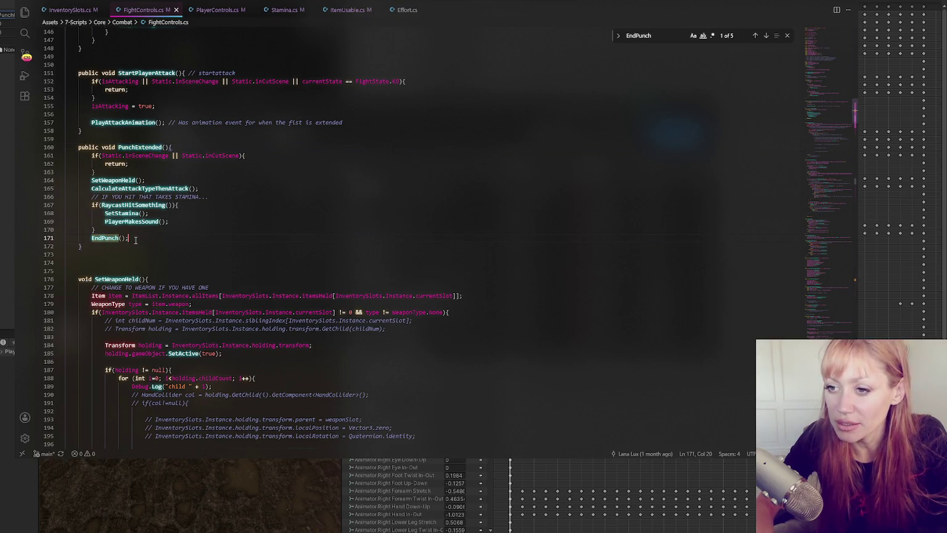
key("ctrl+slash")
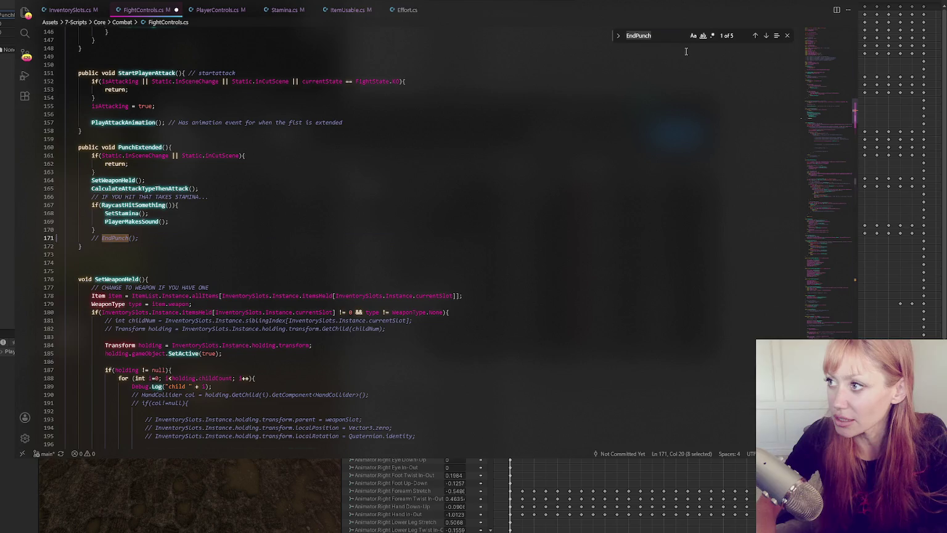
left_click(765, 35)
left_click(766, 36)
left_click(765, 35)
left_click(766, 35)
left_click(766, 35)
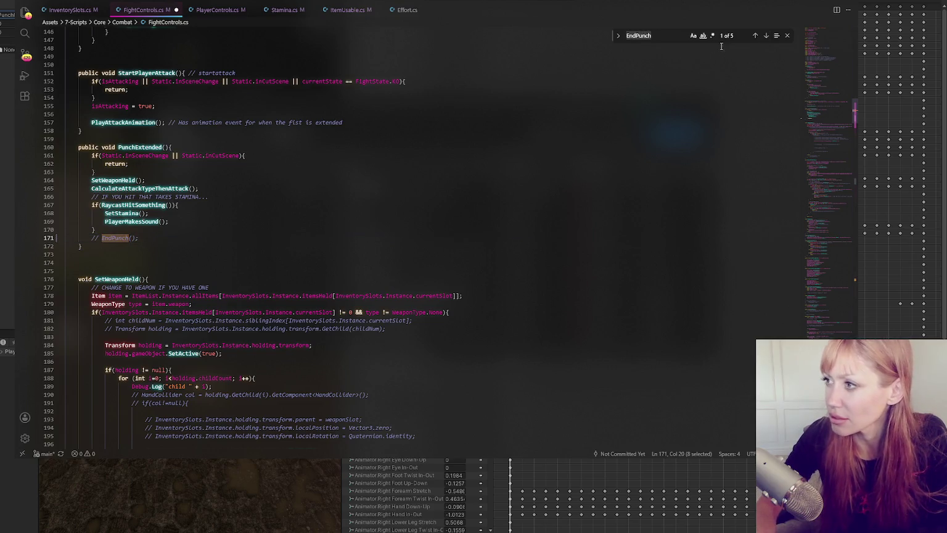
left_click(765, 35)
left_click(765, 35)
left_click(765, 35)
left_click(765, 35)
left_click(766, 35)
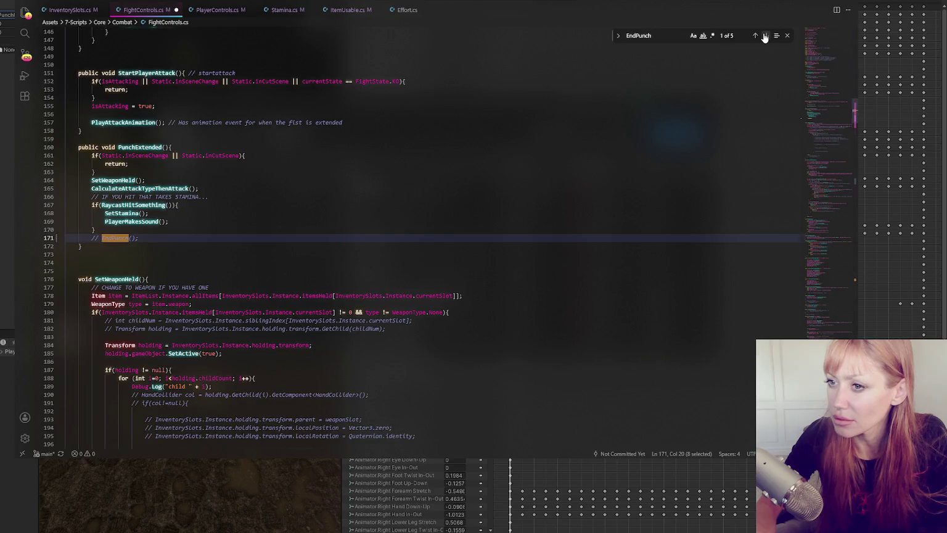
Replace all EndPunch occurrences with EndAttack, then clear the replace field
left_click(616, 39)
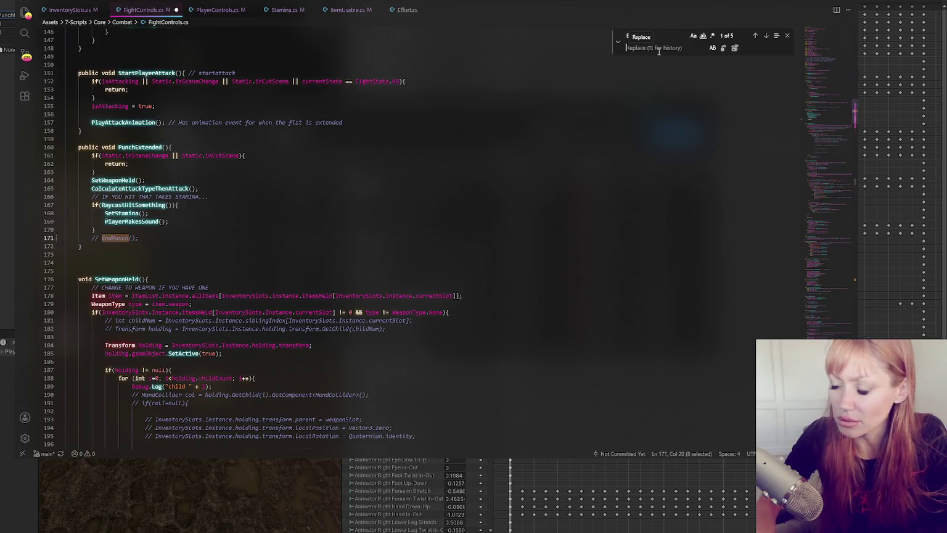
type("EndAttack")
left_click(734, 48)
left_click(166, 246)
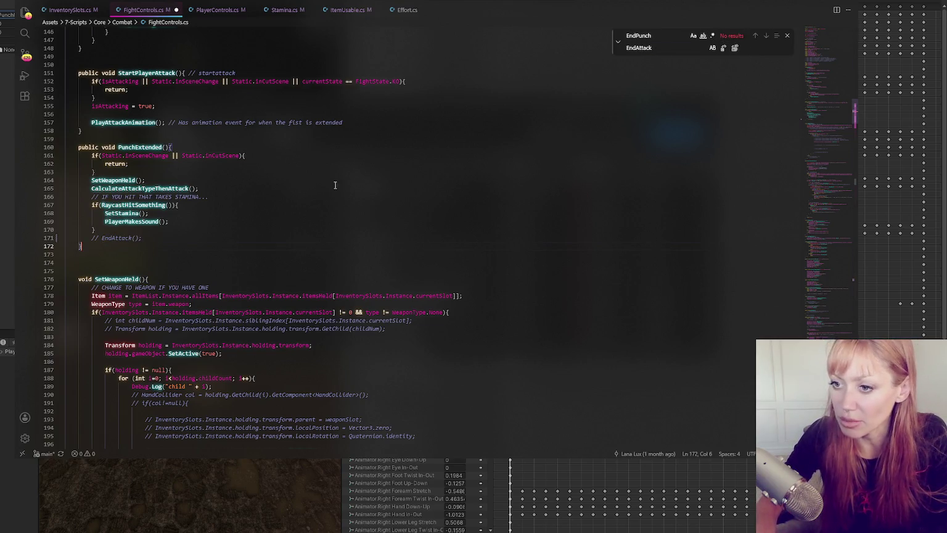
left_click(663, 48)
key("ctrl+a")
key("BackSpace")
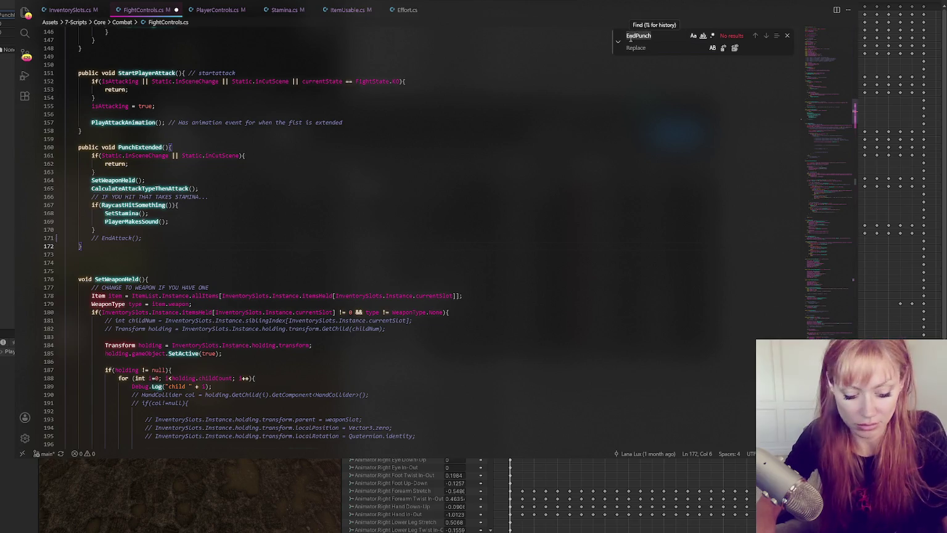
key("Up")
left_click(618, 42)
Uncomment the EndAttackAnim method, keeping the EndAttack method intact
left_click(766, 35)
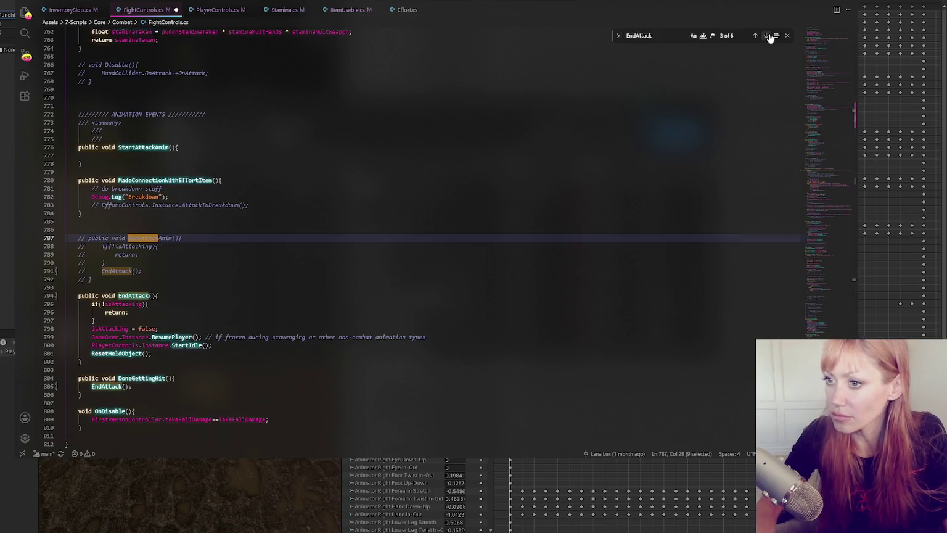
left_click_drag(135, 370, 157, 288)
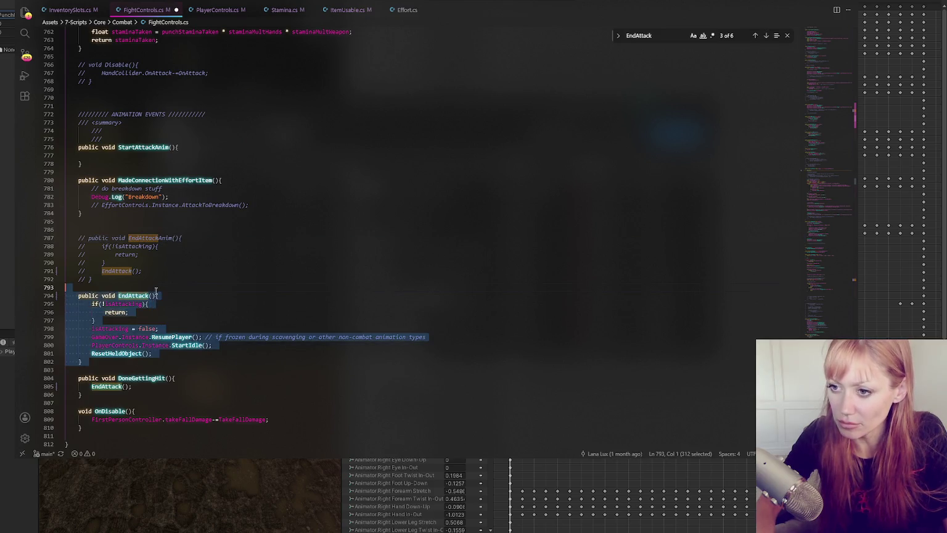
key("Delete")
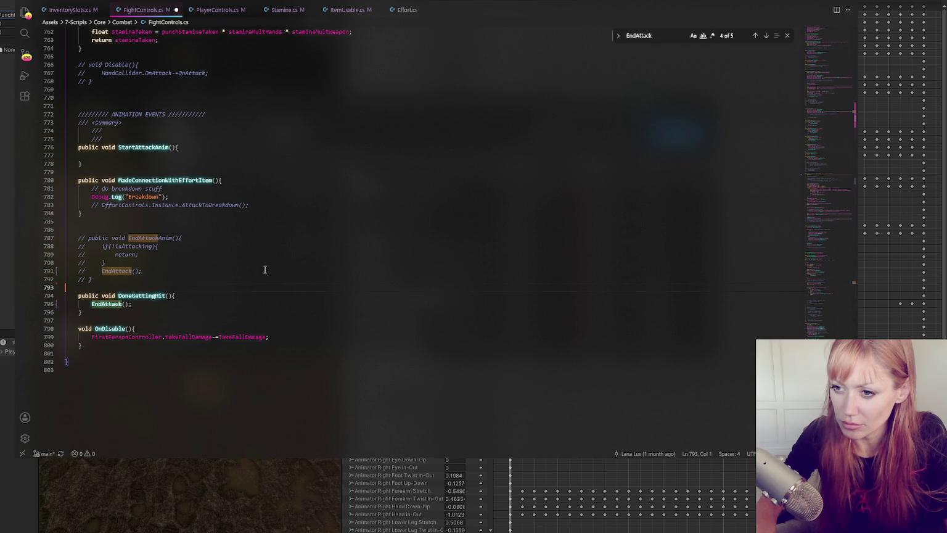
key("ctrl+z")
left_click(264, 269)
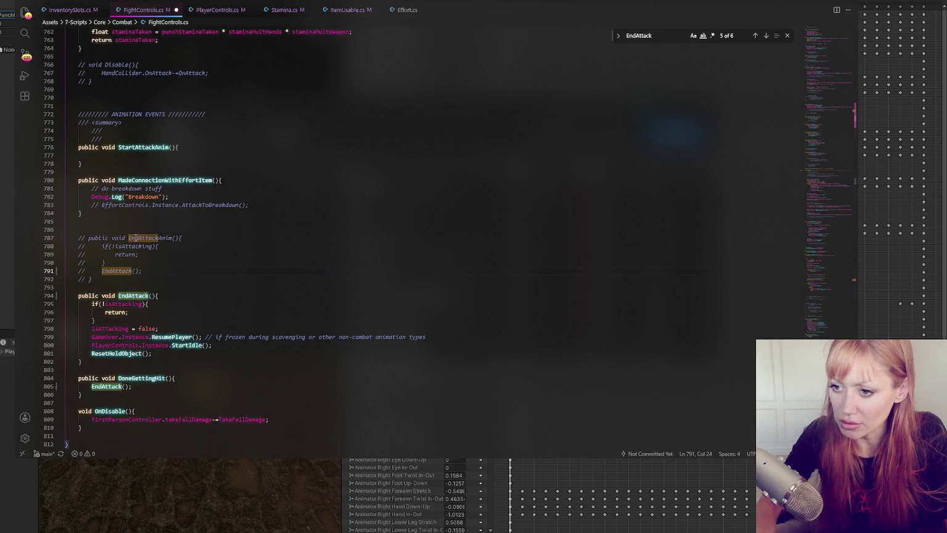
mouse_move(78, 237)
left_mouse_down()
mouse_move(145, 271)
mouse_move(93, 280)
left_mouse_up()
key("ctrl+slash")
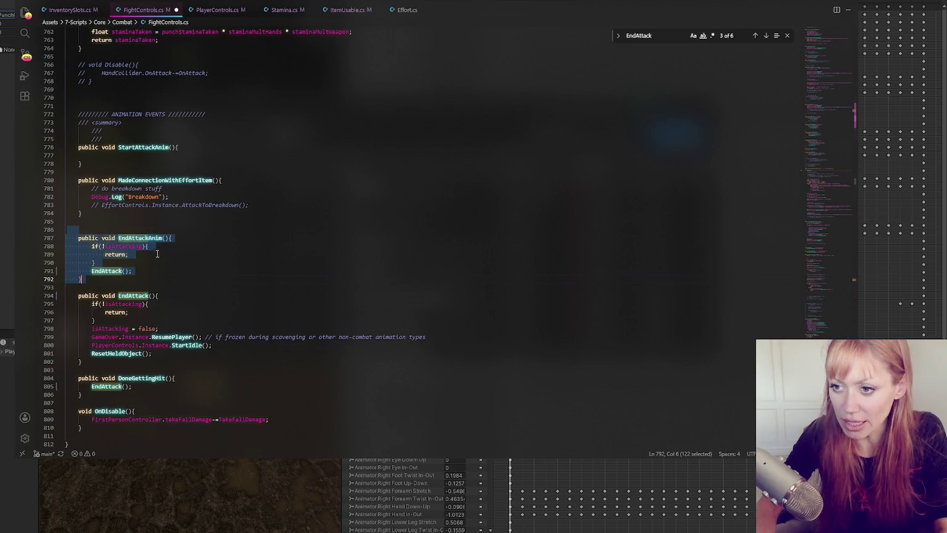
double_click(157, 239)
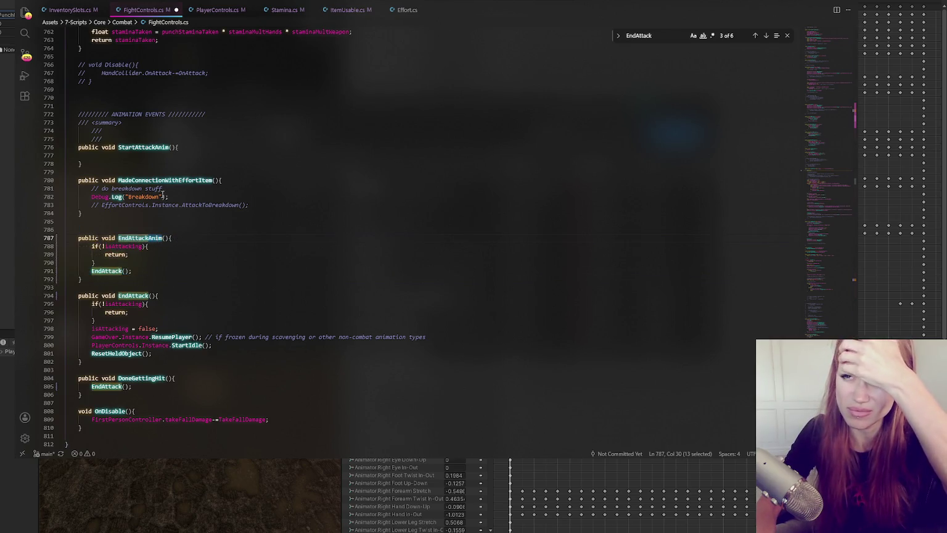
Move the MadeConnectionWithEffortItem method above the ANIMATION EVENTS header
left_click(164, 154)
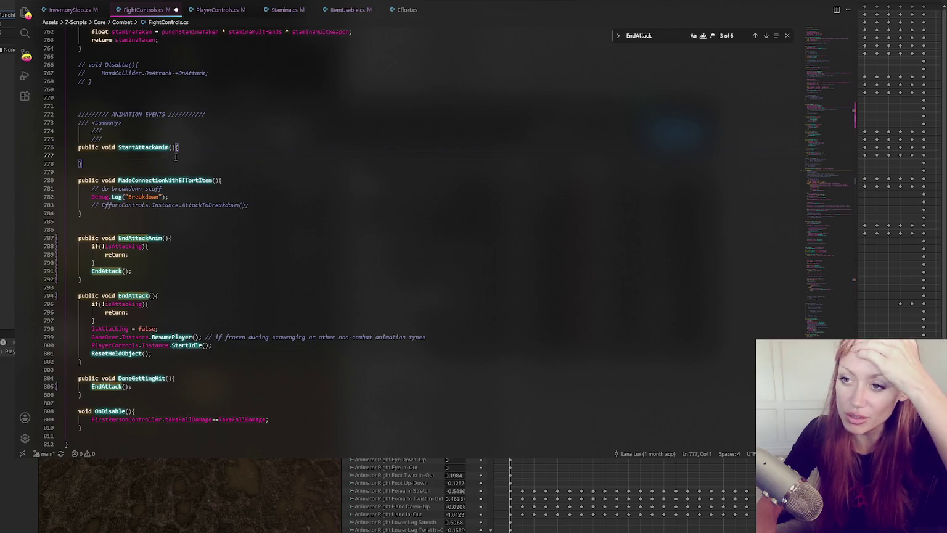
left_click_drag(78, 180, 157, 220)
key("ctrl+x")
left_click(148, 97)
key("ctrl+v")
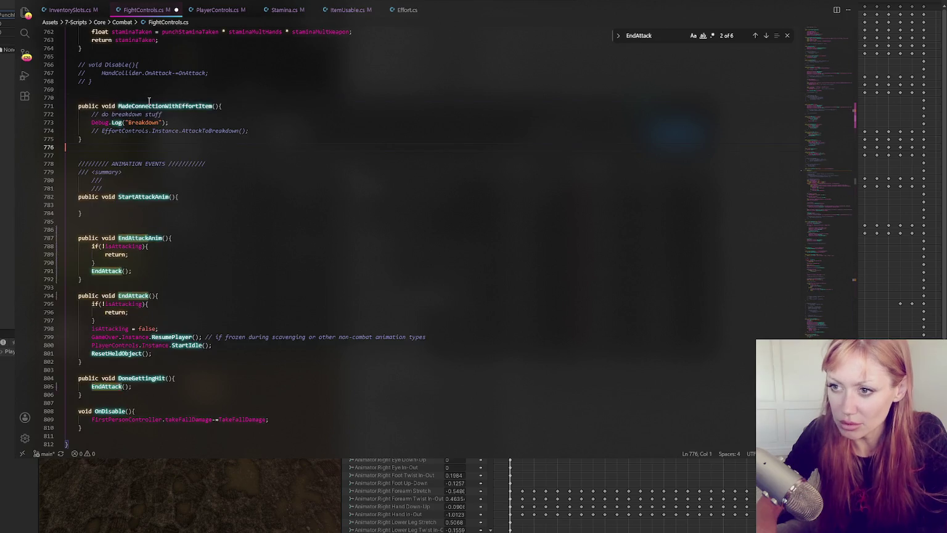
Delete the summary comments and extra blank lines in the ANIMATION EVENTS section
left_click(122, 155)
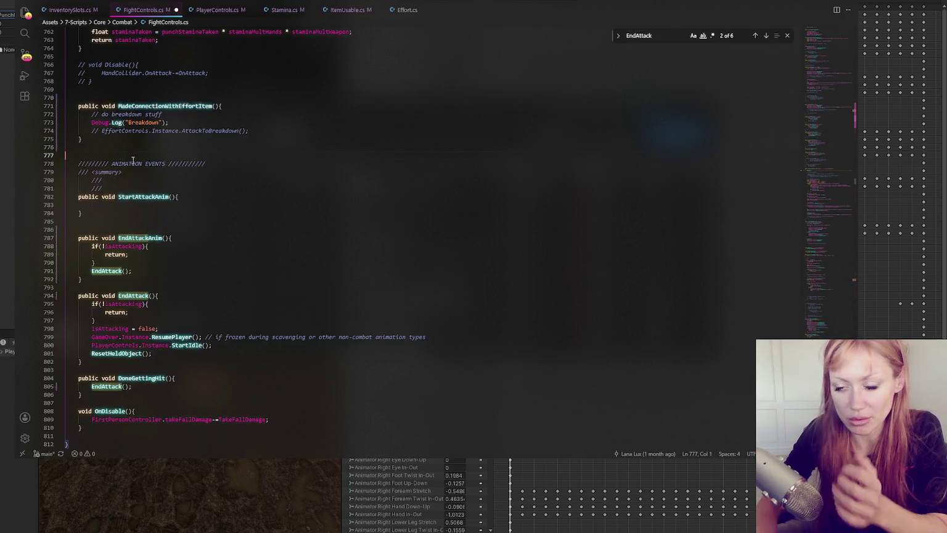
left_click_drag(79, 172, 239, 188)
key("BackSpace")
left_click(195, 188)
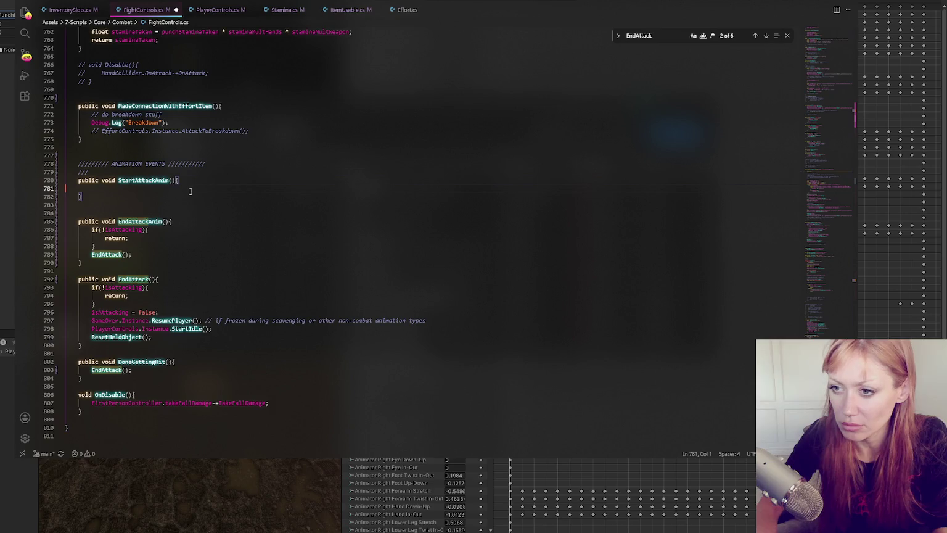
left_click(150, 171)
key("Return")
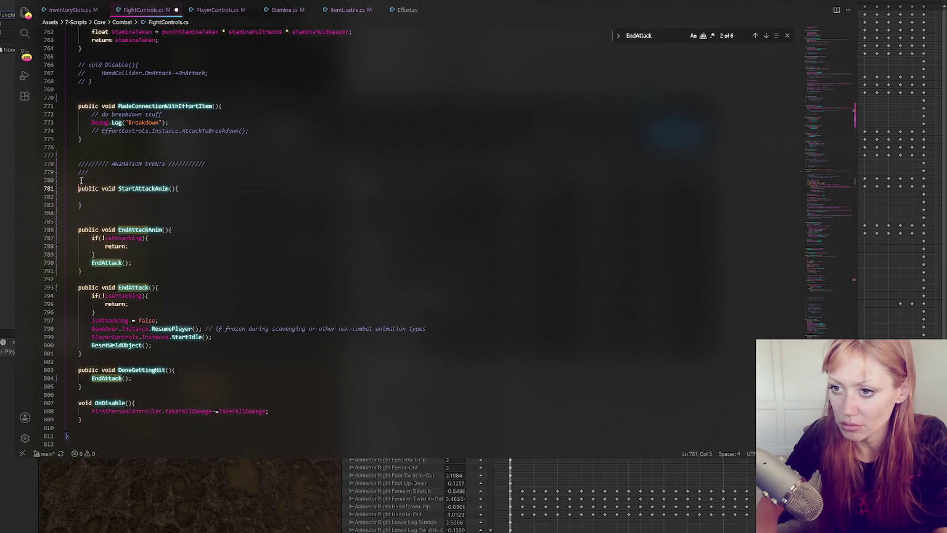
key("Up")
key("BackSpace")
key("BackSpace")
key("BackSpace")
key("Delete")
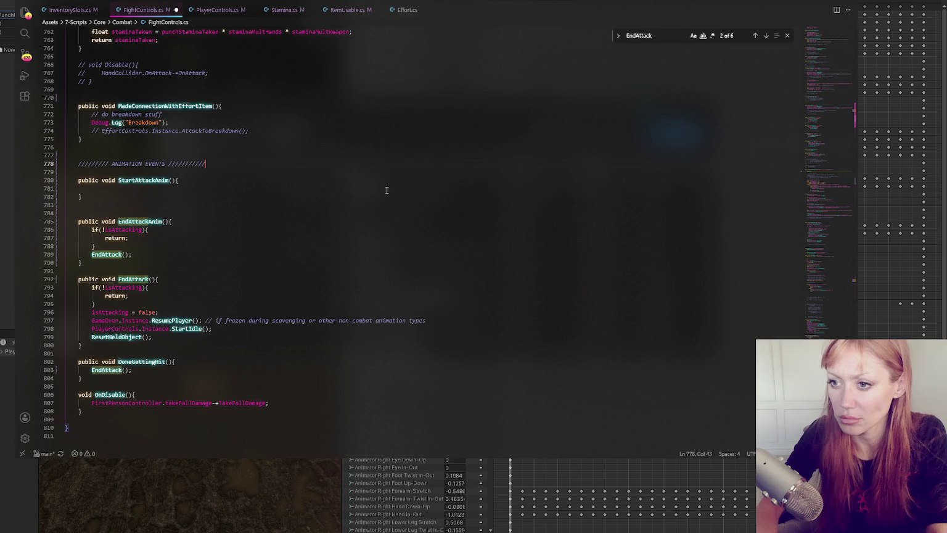
left_click(226, 211)
key("BackSpace")
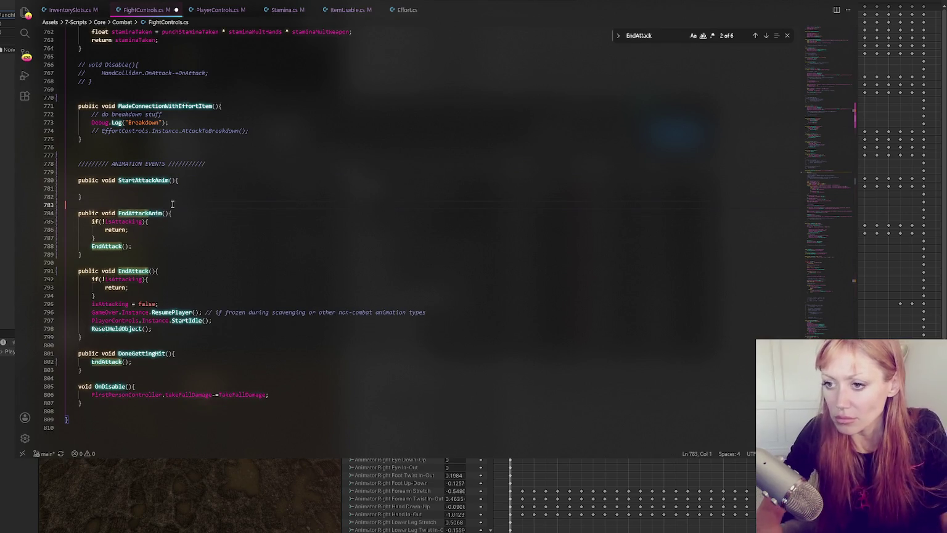
scroll(276, 142, "up", 10)
scroll(276, 141, "down", 12)
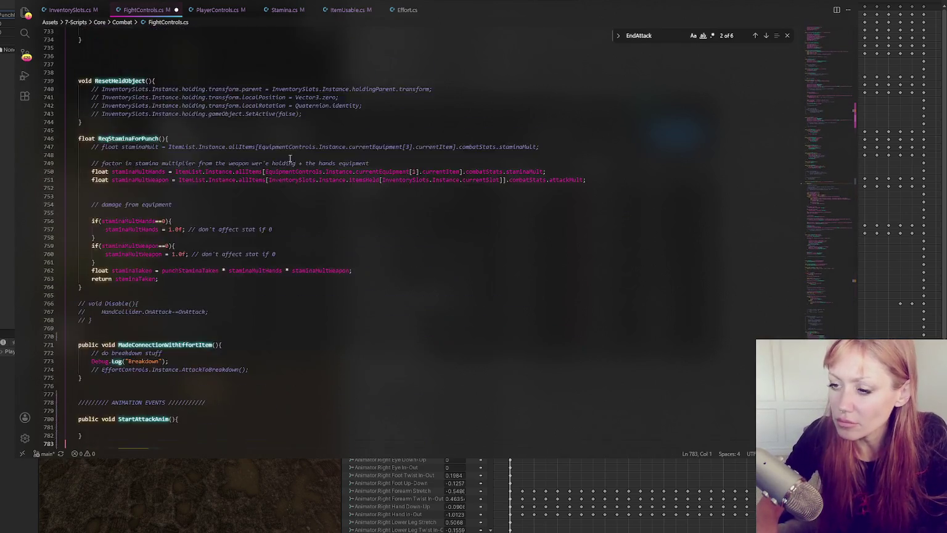
Remove the PunchExtended method from its original spot near StartPlayerAttack
mouse_move(128, 113)
left_mouse_down()
mouse_move(179, 141)
mouse_move(184, 290)
left_mouse_up()
left_click(184, 294)
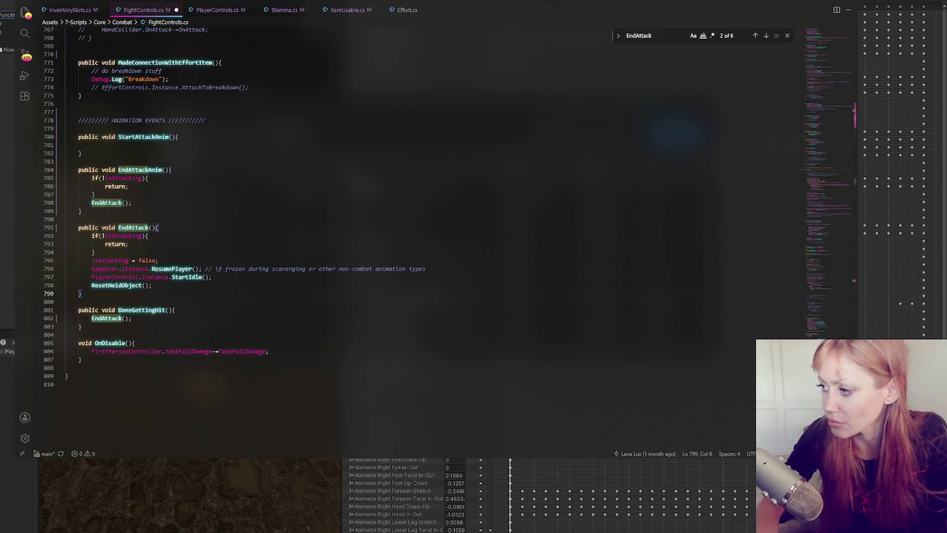
left_click(830, 176)
left_click_drag(830, 172, 825, 104)
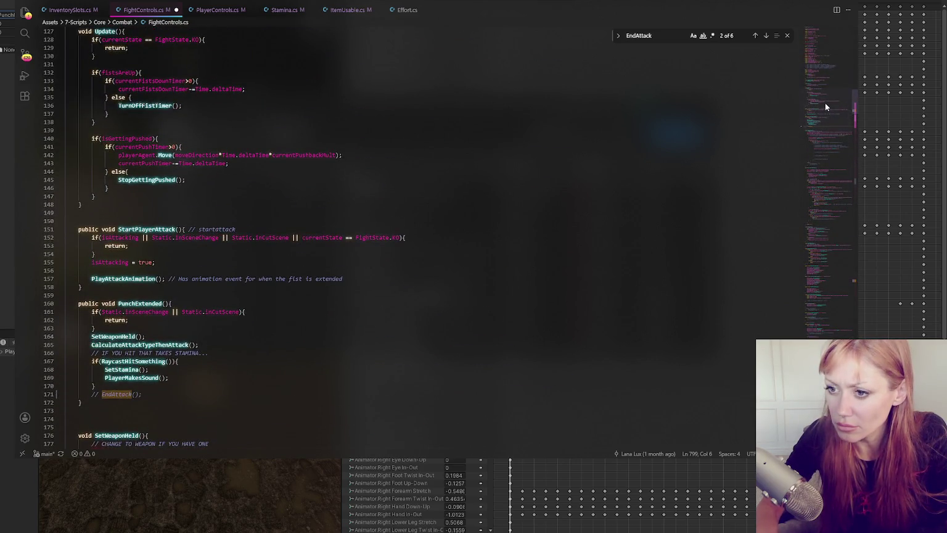
double_click(143, 229)
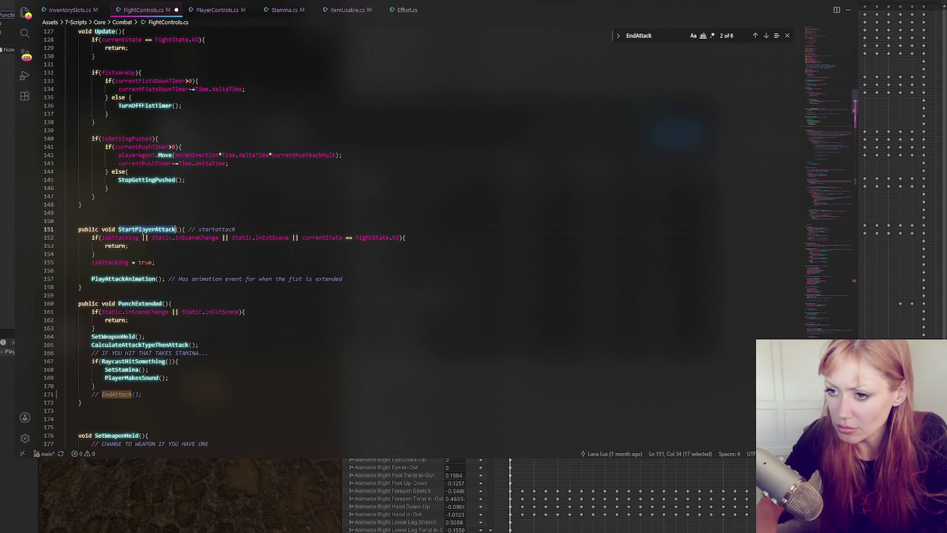
left_click_drag(66, 295, 149, 410)
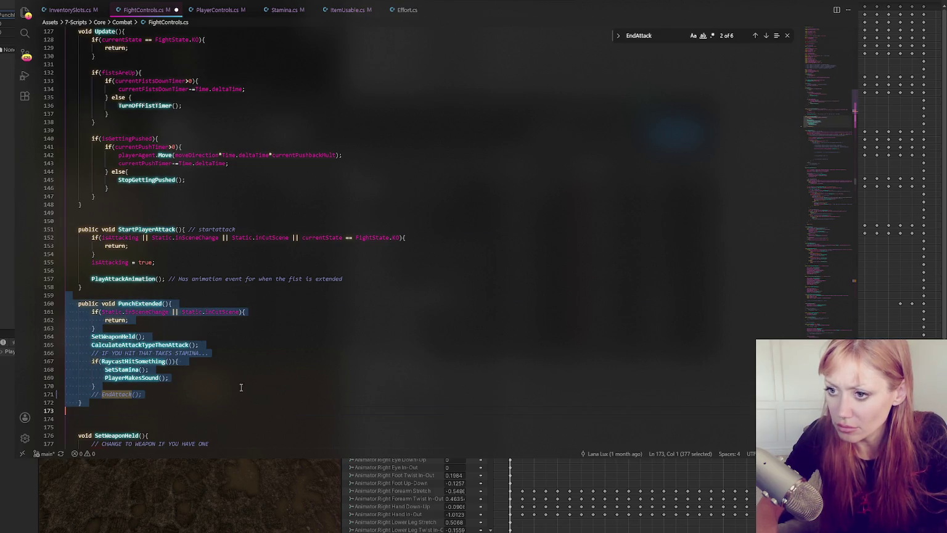
key("BackSpace")
Paste the PunchExtended method below StartAttackAnim
scroll(400, 240, "down", 15)
scroll(207, 188, "up", 5)
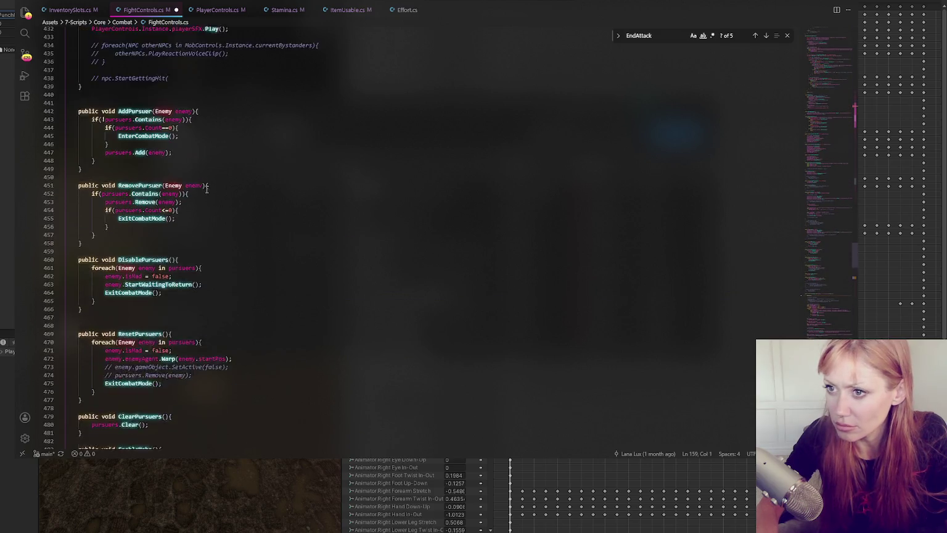
scroll(193, 182, "down", 4)
scroll(192, 182, "down", 15)
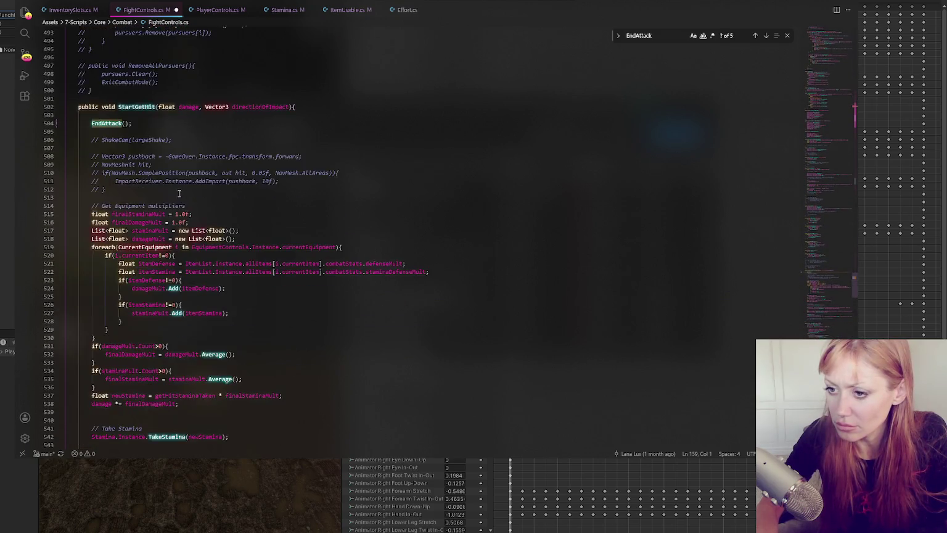
scroll(175, 187, "down", 15)
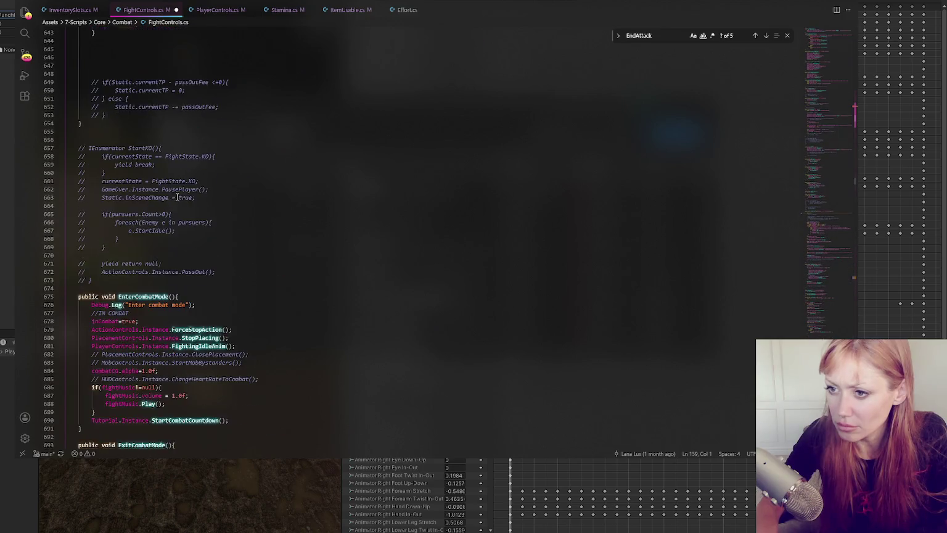
scroll(179, 206, "down", 2)
scroll(160, 204, "up", 3)
left_click(143, 288)
key("ctrl+v")
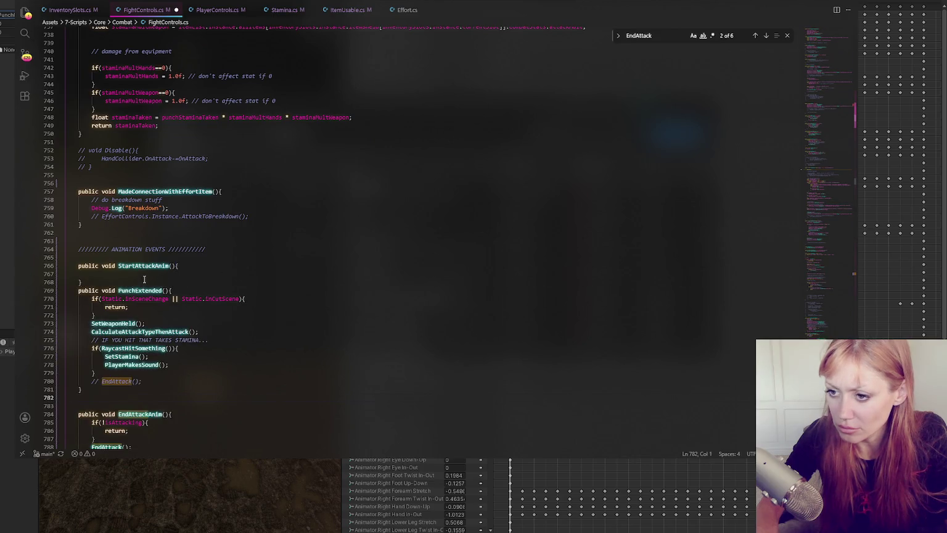
Call PunchExtended(); inside the empty StartAttackAnim body
left_click(144, 275)
type("PunchExtended")
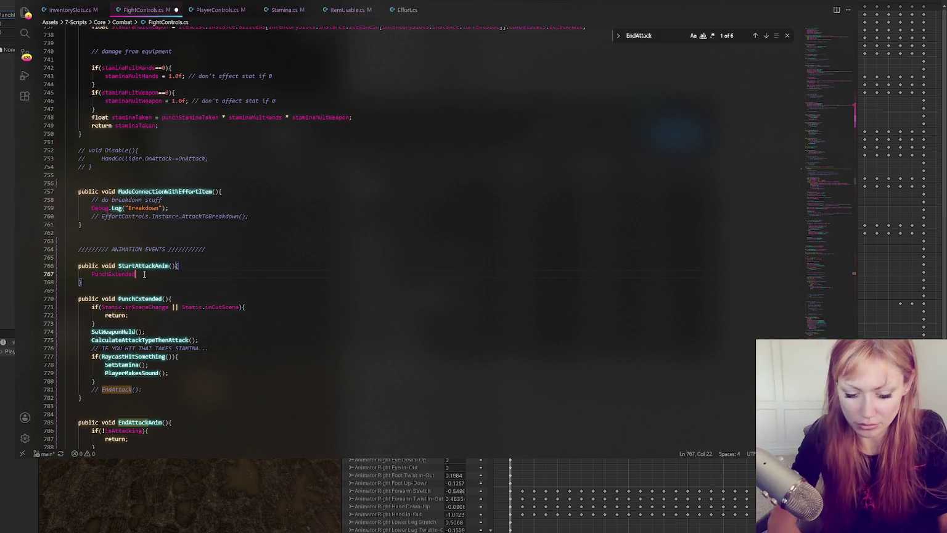
type("()")
key("ctrl+d")
key("End")
type(";")
Rename both the PunchExtended call and method to StartAttack and save FightControls.cs
double_click(112, 273)
key("ctrl+f")
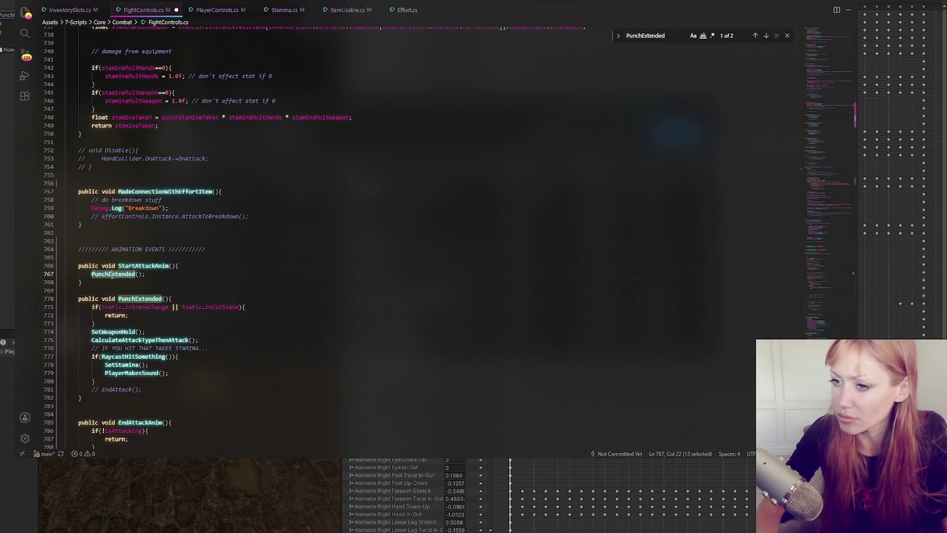
type("StartAttack")
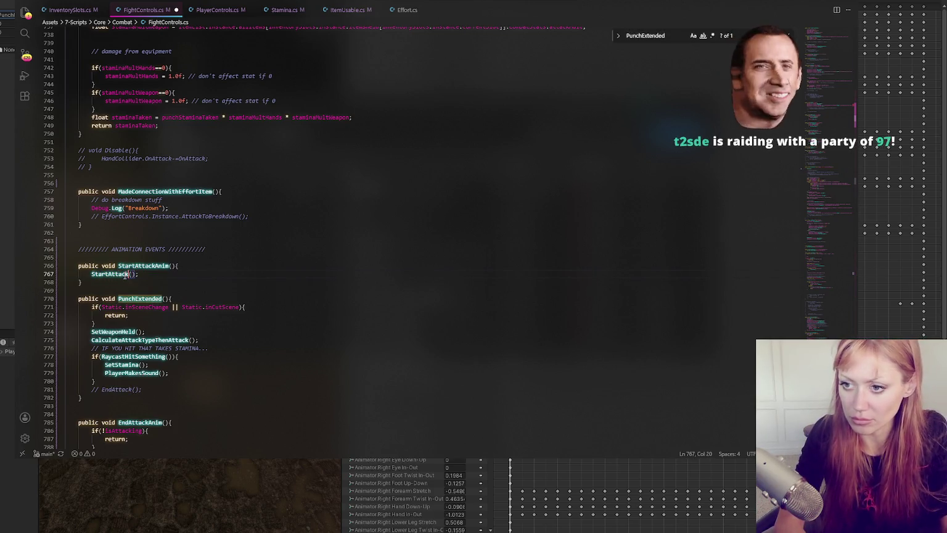
double_click(125, 275)
left_click(151, 297)
key("ctrl+s")
key("alt+Tab")
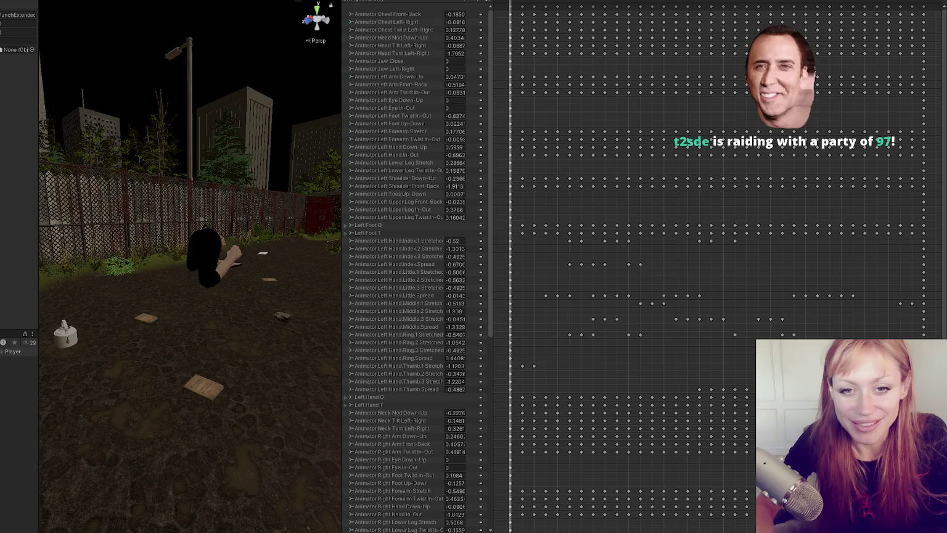
Drag the Scene view splitter narrower, then wider, to rebalance the panels
mouse_move(342, 128)
left_mouse_down()
mouse_move(249, 154)
mouse_move(310, 155)
mouse_move(277, 165)
left_mouse_up()
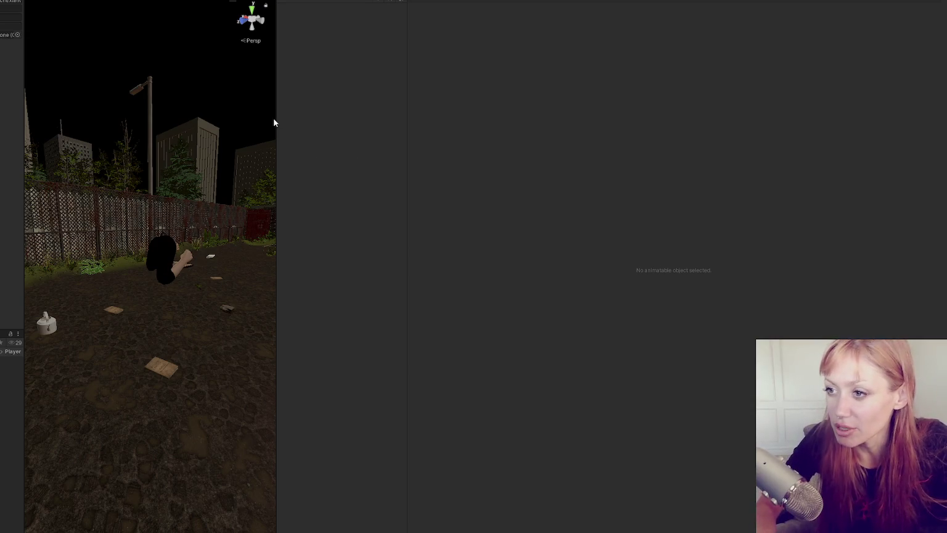
mouse_move(275, 117)
left_mouse_down()
mouse_move(423, 152)
mouse_move(349, 154)
left_mouse_up()
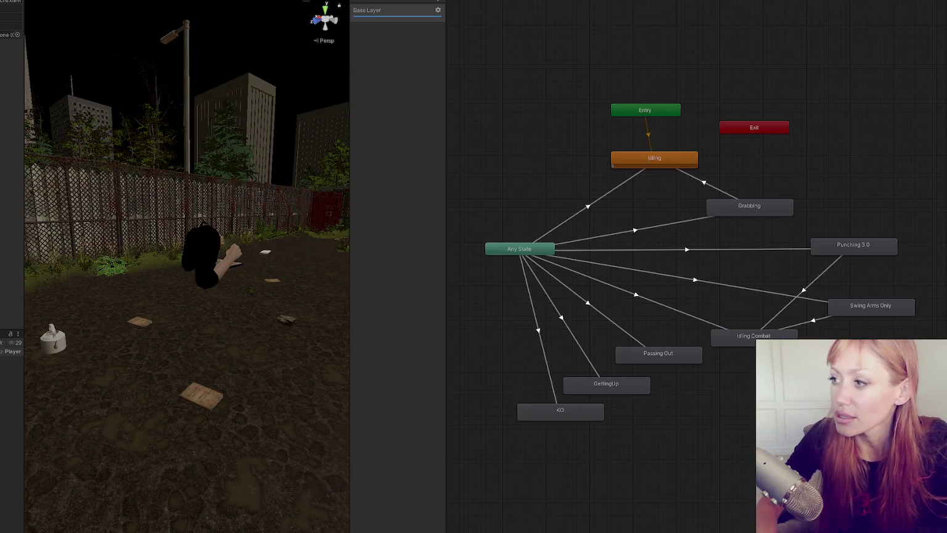
Pan the Animator graph, move the Swing Arms Only node up, and open its clip
mouse_move(606, 105)
left_mouse_down()
mouse_move(565, 115)
mouse_move(647, 101)
left_mouse_up()
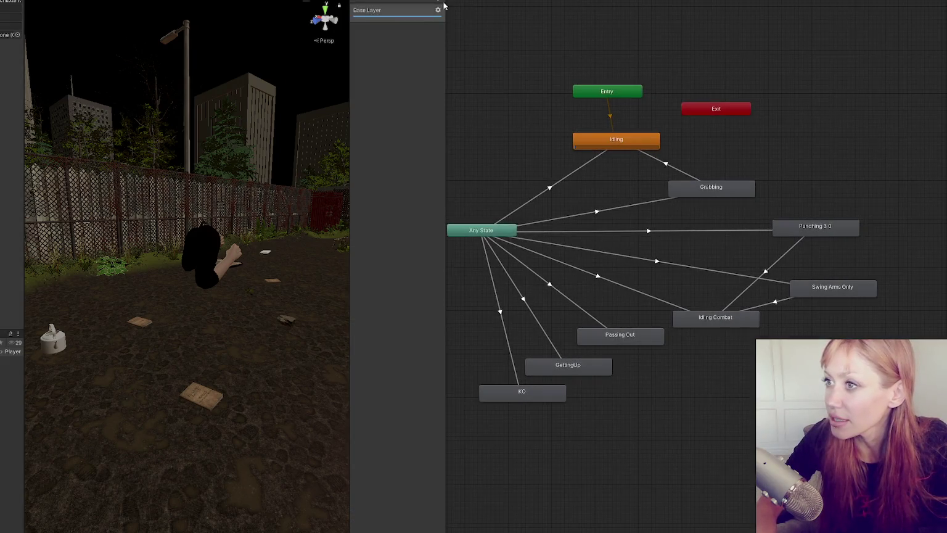
left_click_drag(352, 106, 172, 123)
left_click_drag(335, 168, 390, 181)
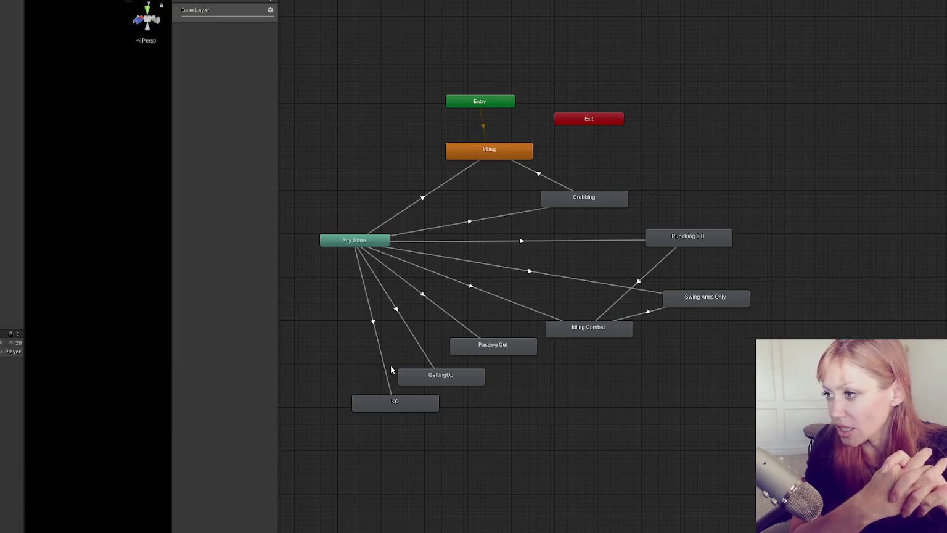
left_click_drag(701, 302, 709, 278)
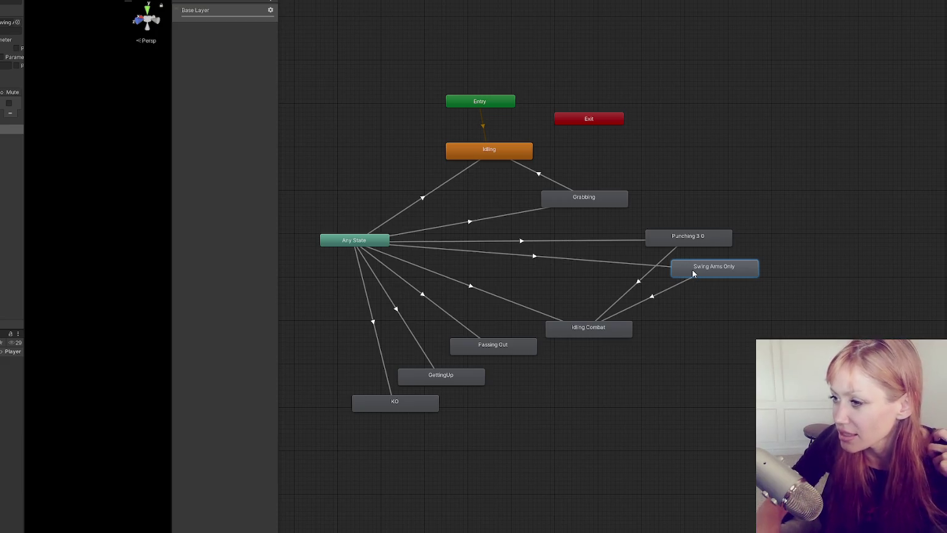
double_click(693, 274)
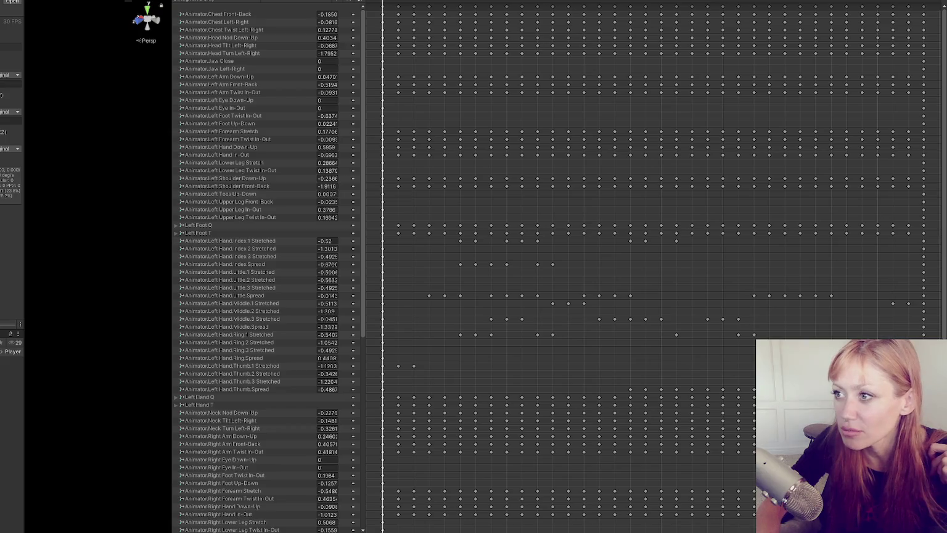
Rename the swing clip's PunchExtended animation event function to StartAttackAnim
left_click(552, 2)
left_click(11, 15)
key("BackSpace")
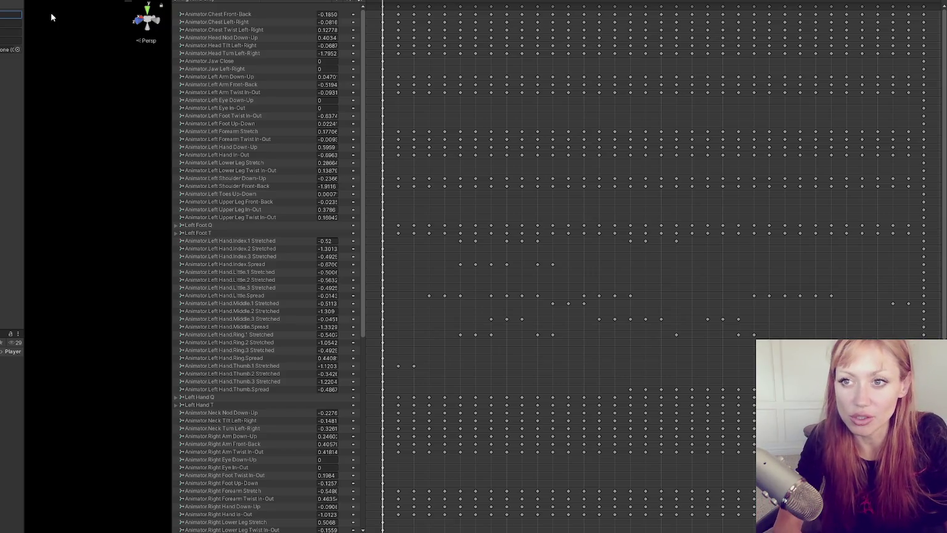
type("tAttackA")
key("Return")
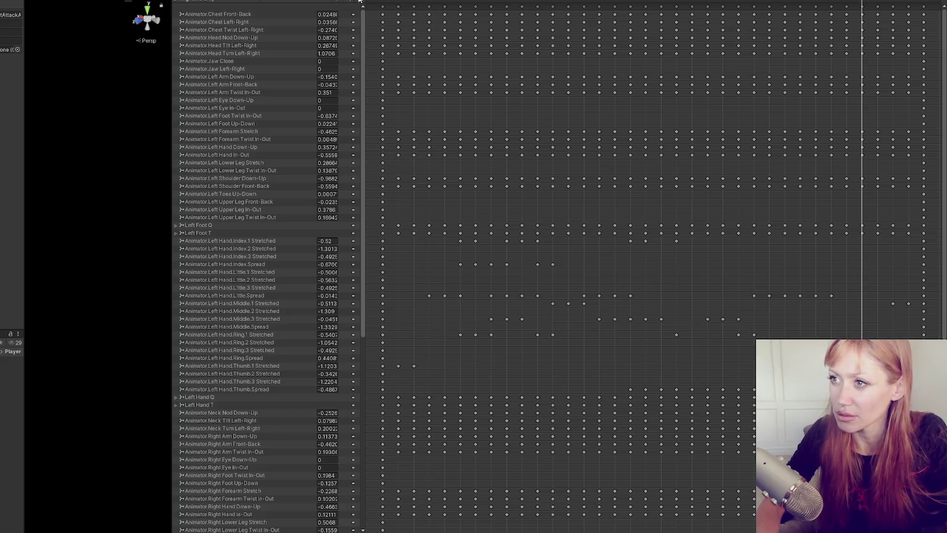
left_click(11, 14)
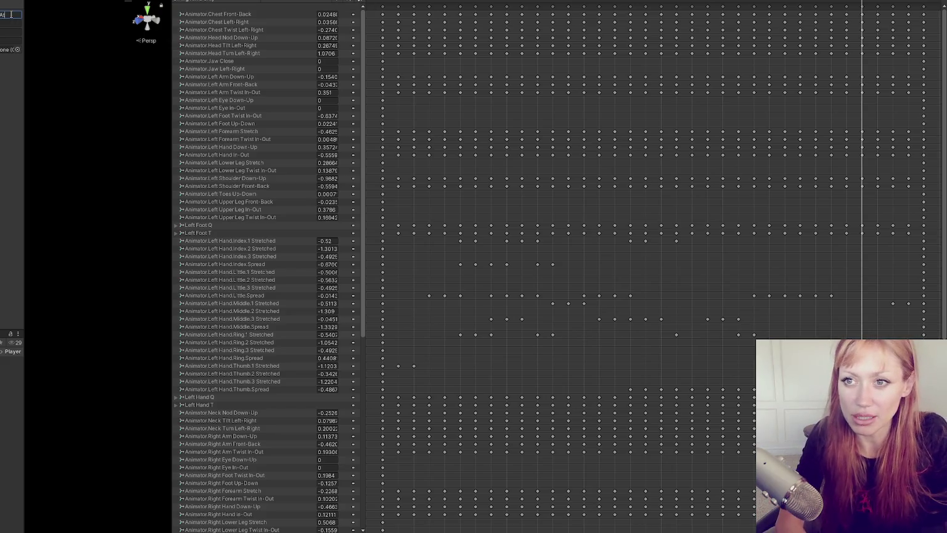
type("Anim")
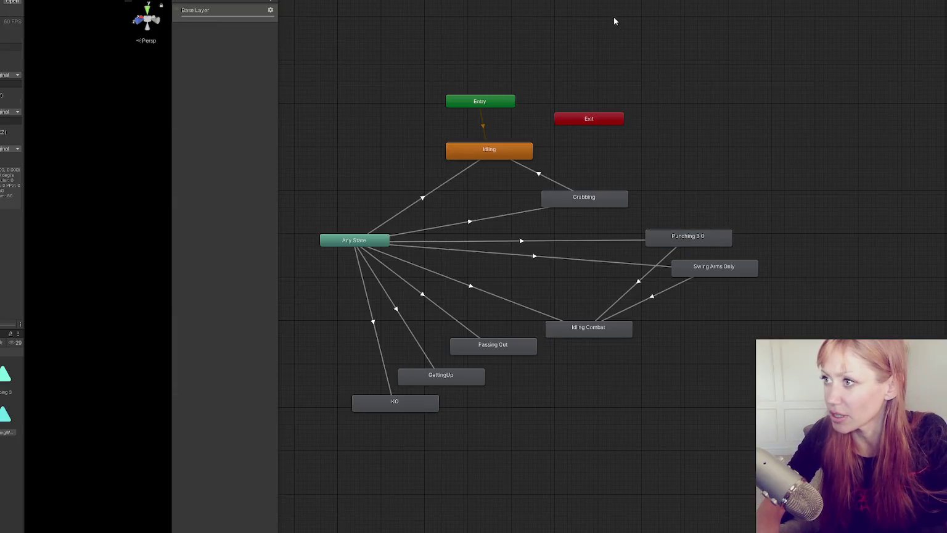
Finish the event's StartAttackAnim function name and commit it, letting Unity reload scripts
left_click(10, 4)
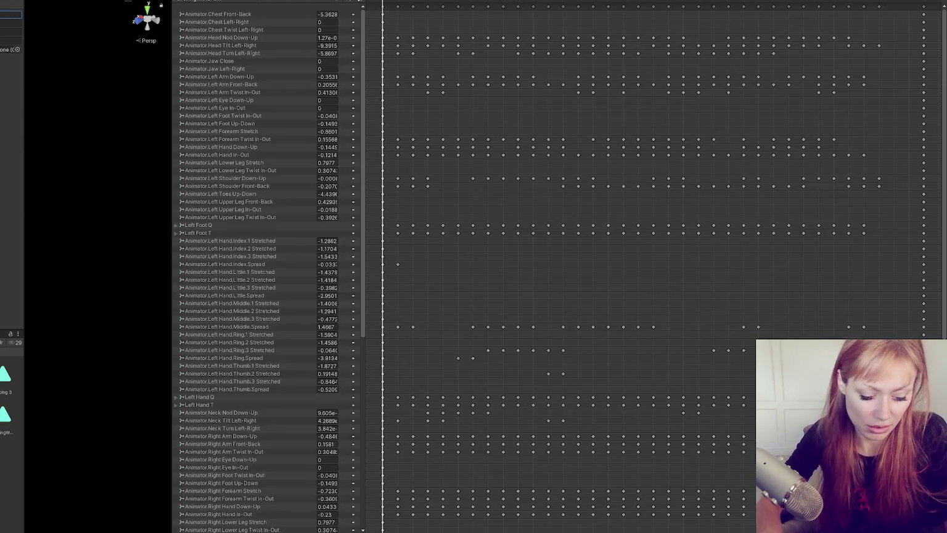
type("attackAnim")
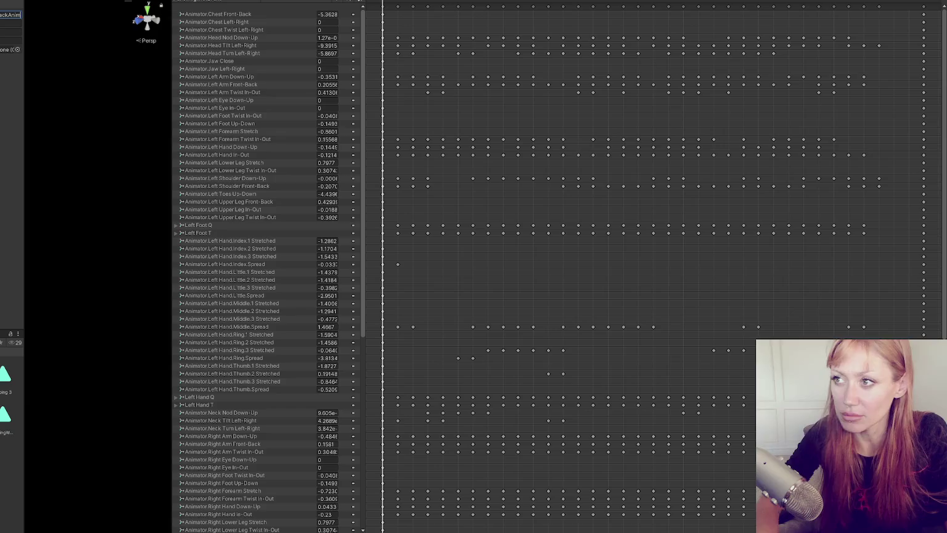
left_click(652, 3)
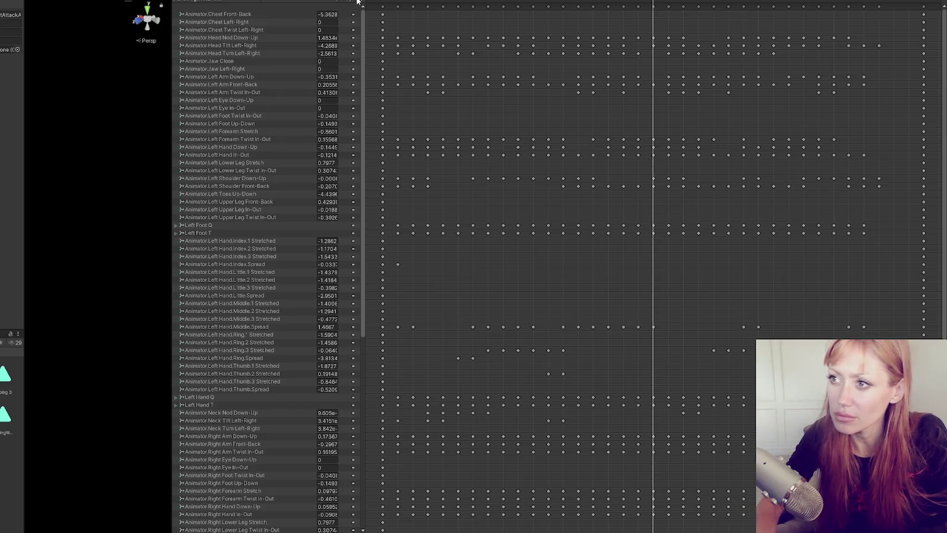
left_click(10, 14)
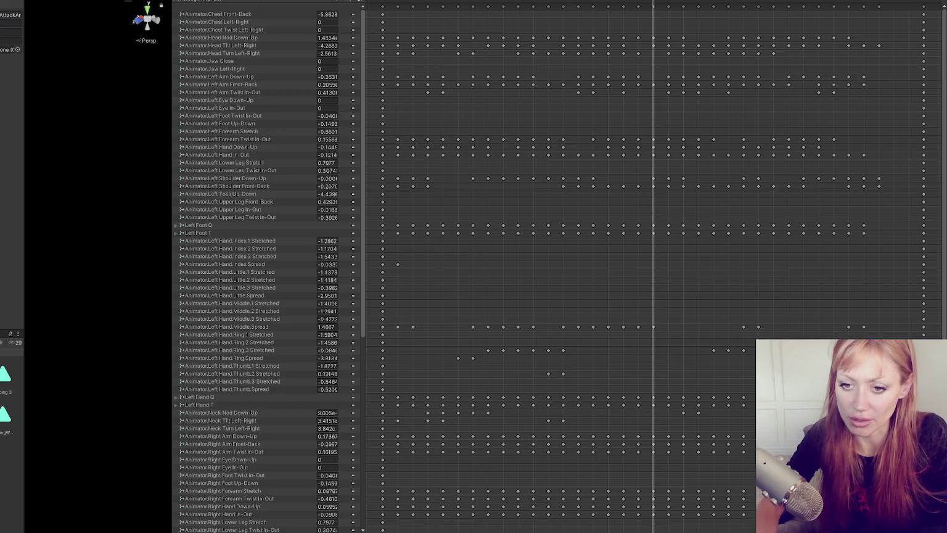
key("Return")
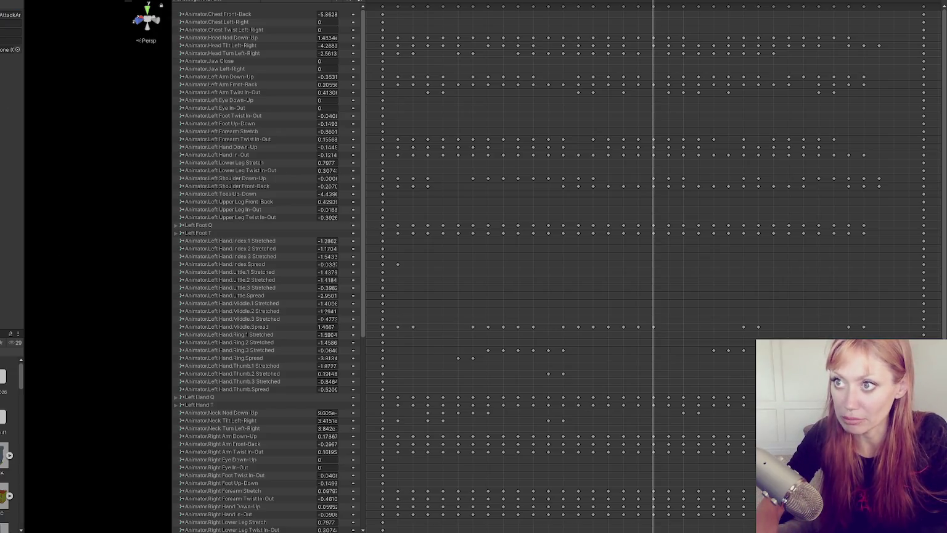
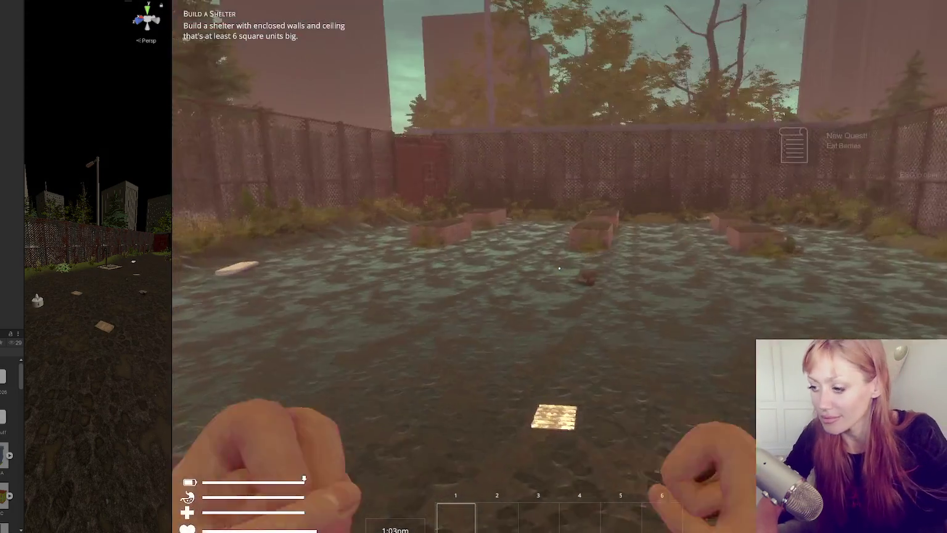
Spawn a stone axe with the dev console's 'stone axe' command and pick it up
key("Escape")
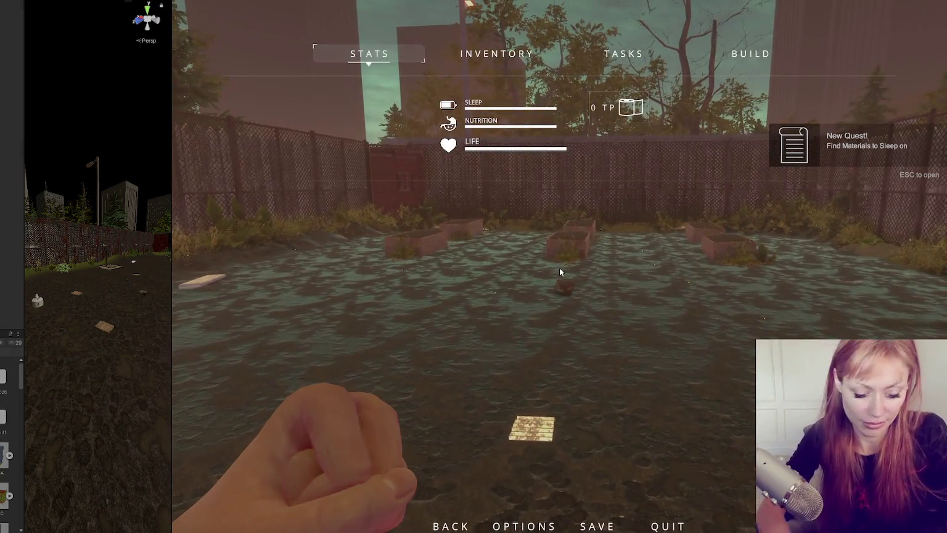
key("grave")
type("stone axe")
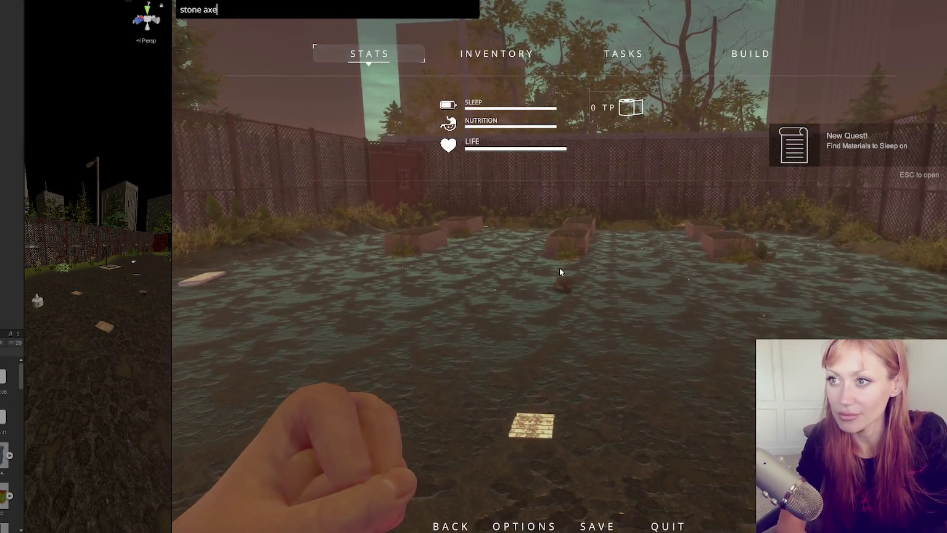
key("Return")
key("Escape")
key("e")
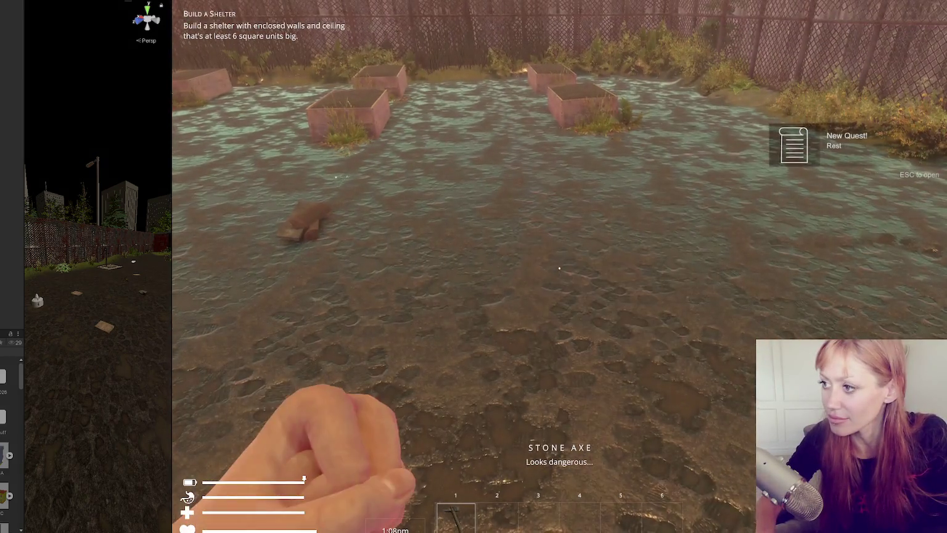
While paused, select the player, the tall building and the ground plane in the scene view
key("Escape")
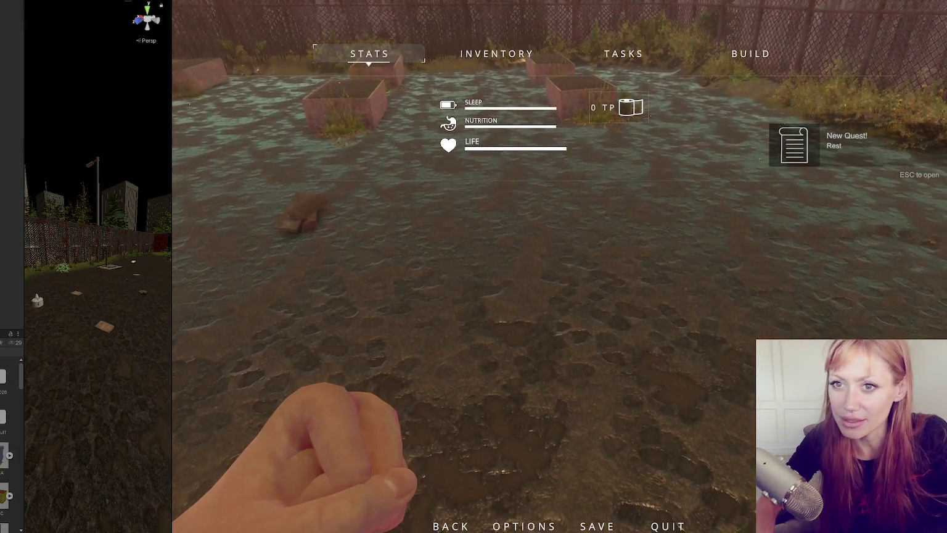
left_click_drag(113, 202, 17, 203)
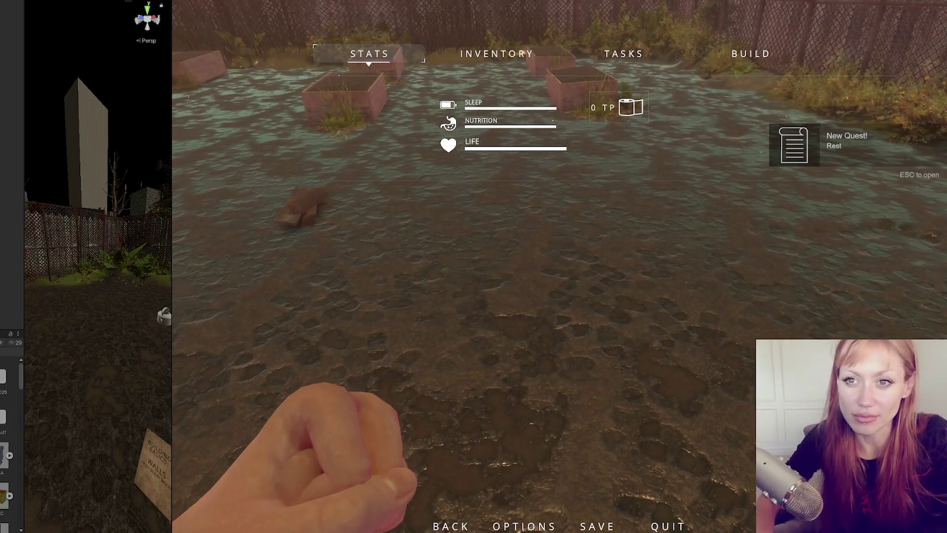
left_click(69, 233)
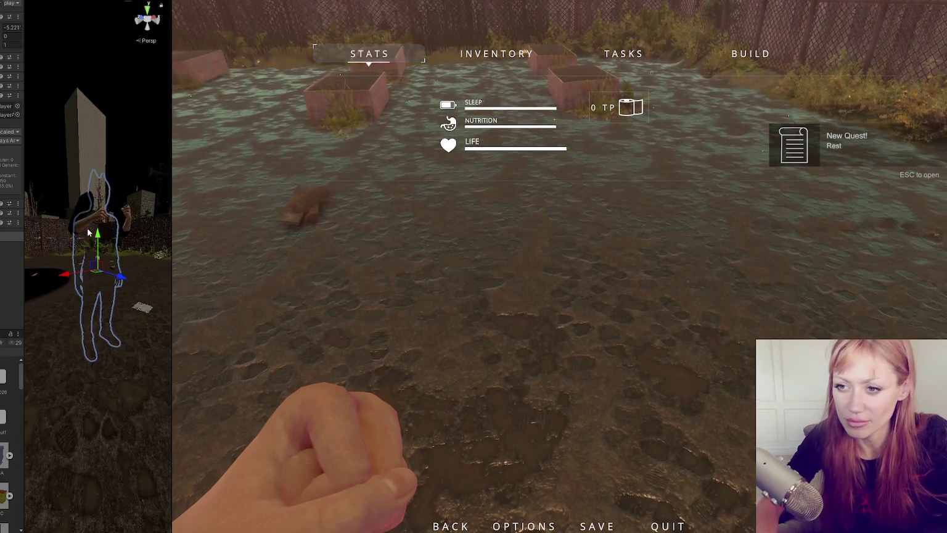
left_click(137, 185)
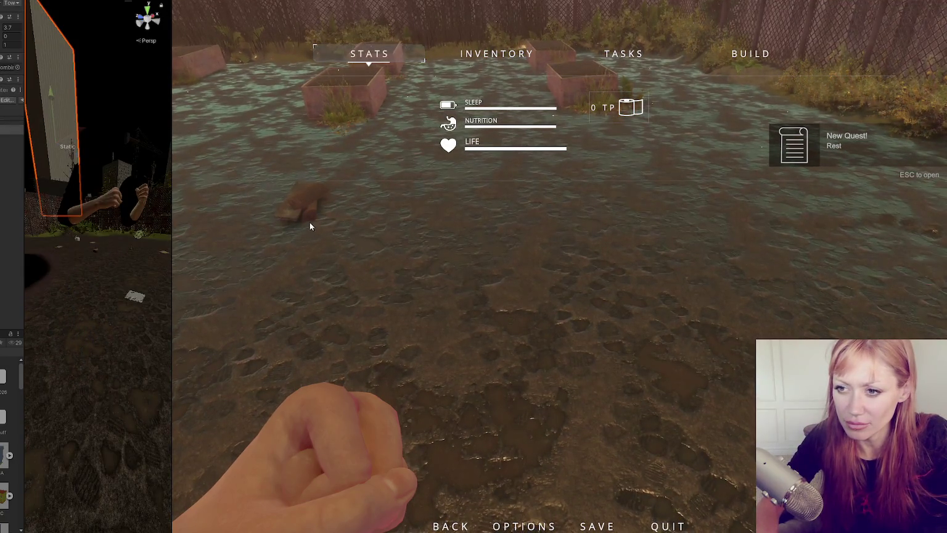
left_click(132, 290)
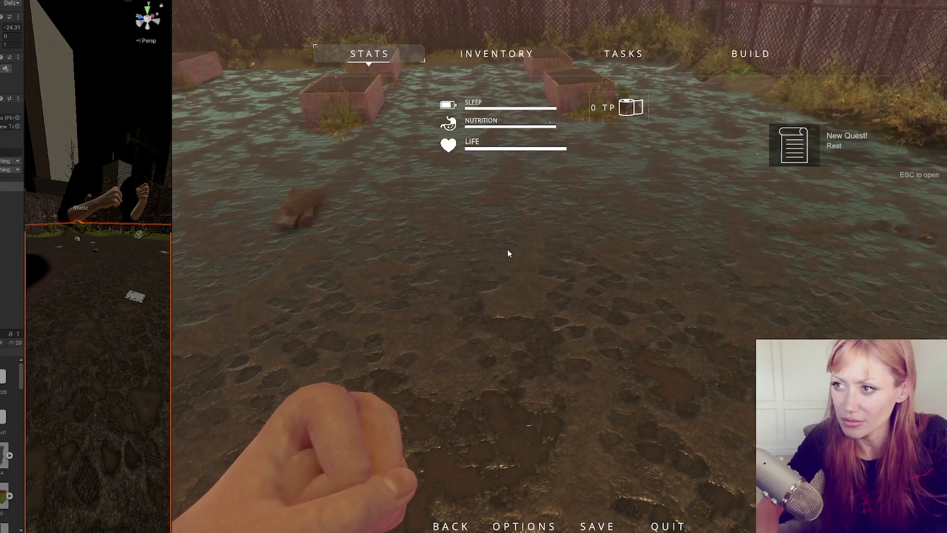
key("Escape")
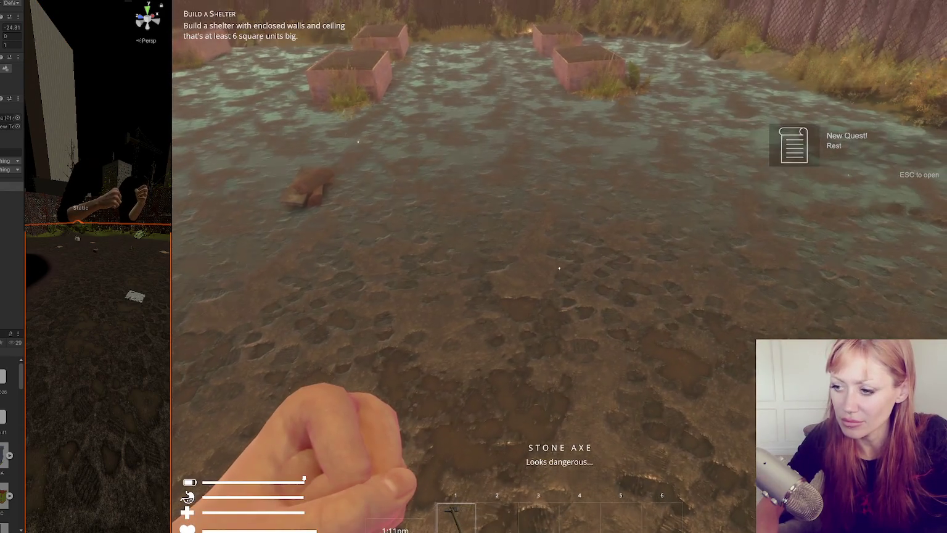
Switch to empty hotbar slot 3, walk toward the gate, then re-equip the axe in slot 1
key("3")
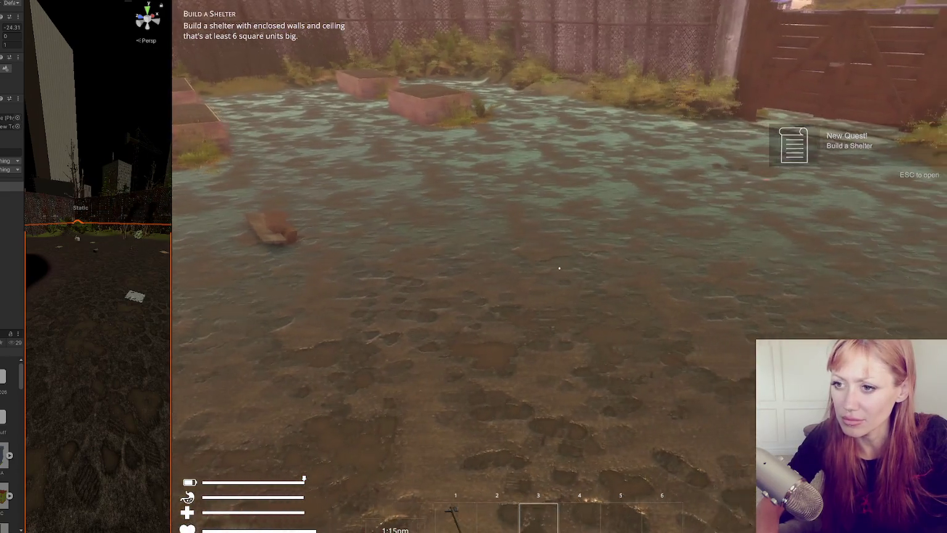
key("w")
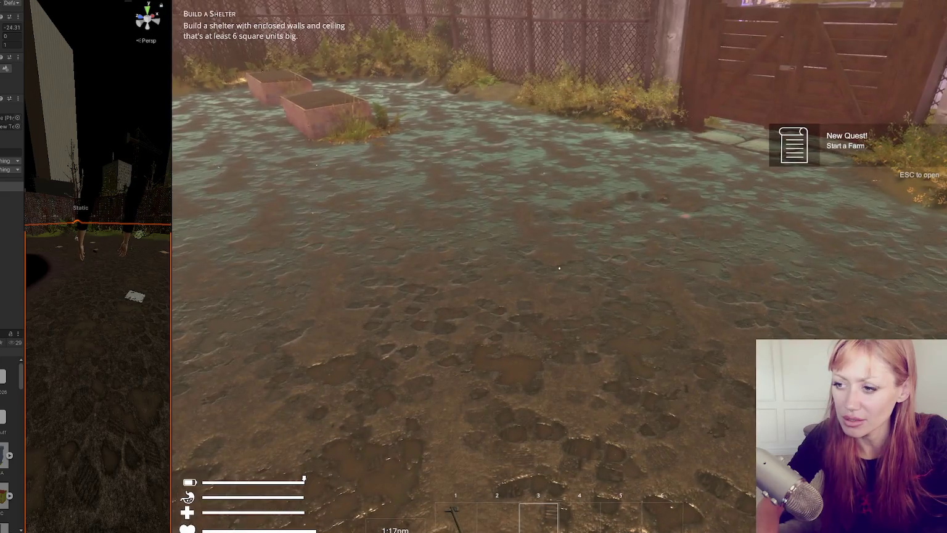
key("1")
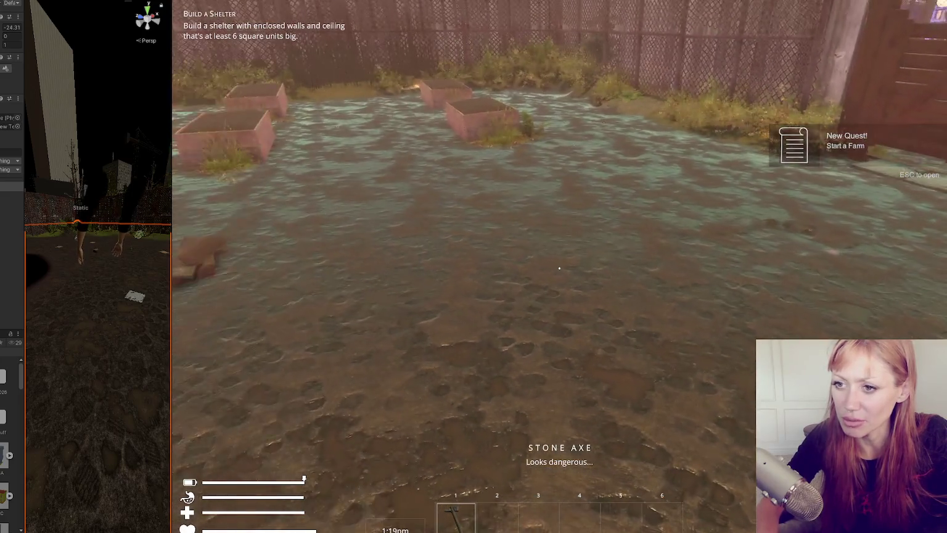
key("Escape")
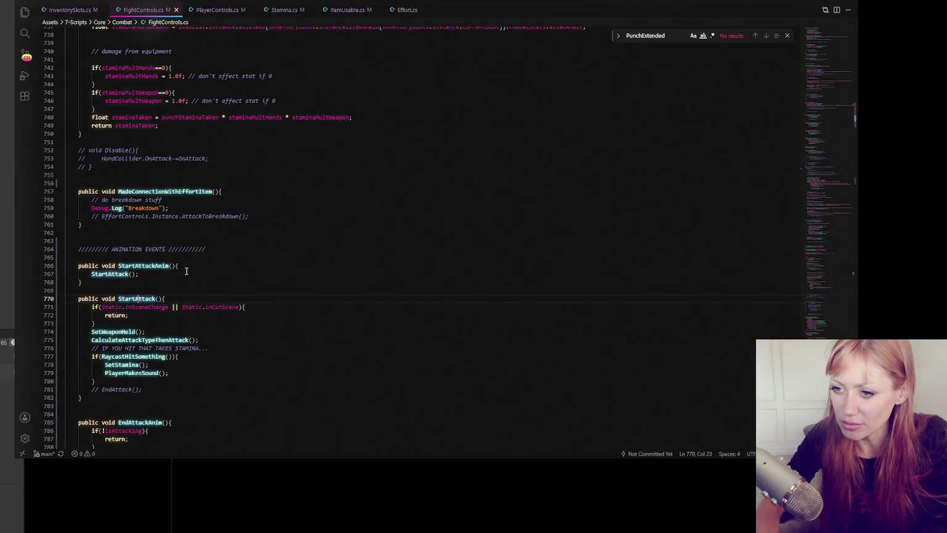
Comment out the isAttacking check in EndAttackAnim
scroll(175, 275, "down", 5)
double_click(145, 292)
scroll(202, 293, "down", 2)
scroll(203, 292, "down", 2)
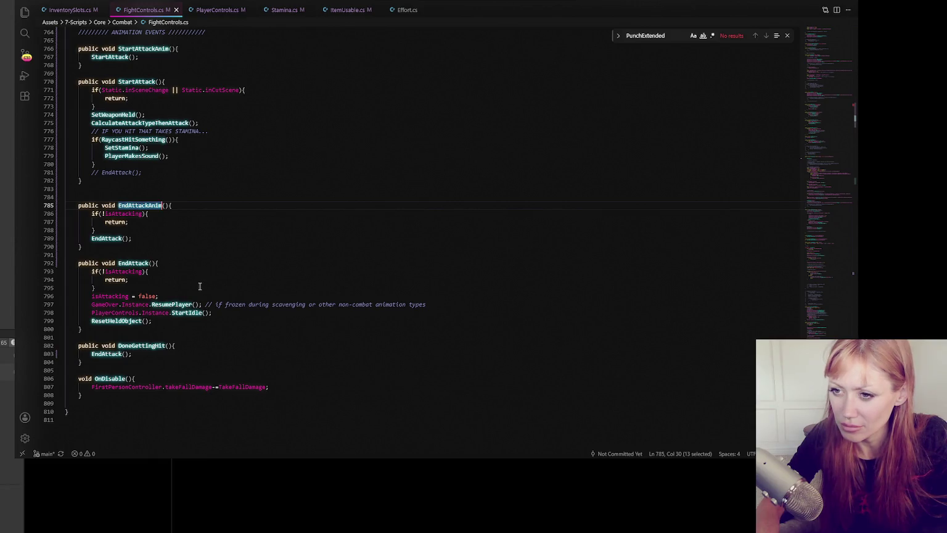
double_click(135, 213)
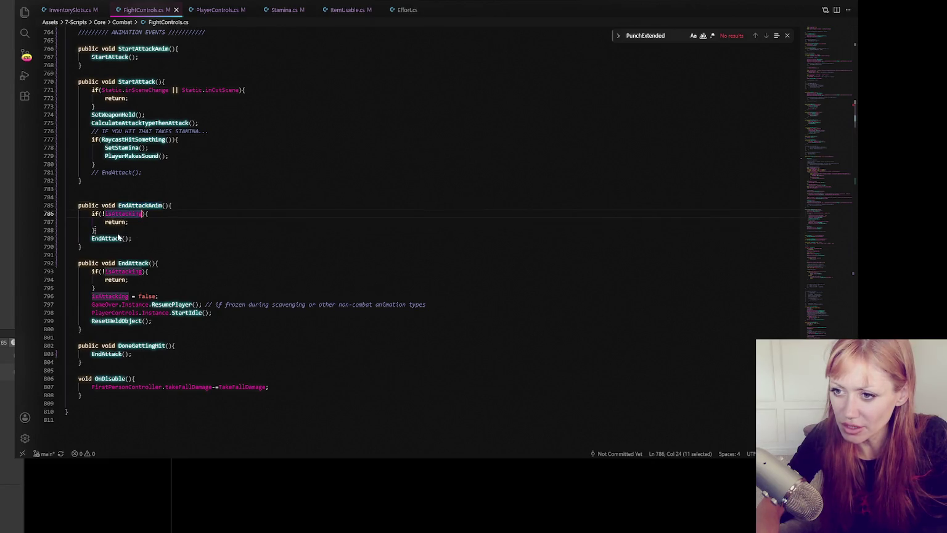
left_click_drag(66, 214, 97, 232)
key("ctrl+slash")
Comment out the isAttacking guard and reset lines in EndAttack, then return to Unity
left_click_drag(65, 272, 131, 295)
key("ctrl+slash")
left_click(192, 280)
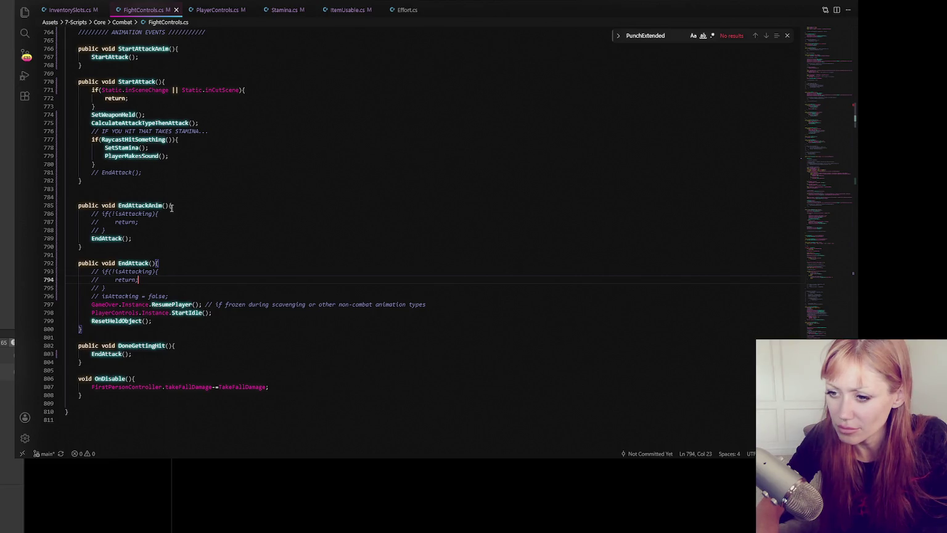
left_click(9, 210)
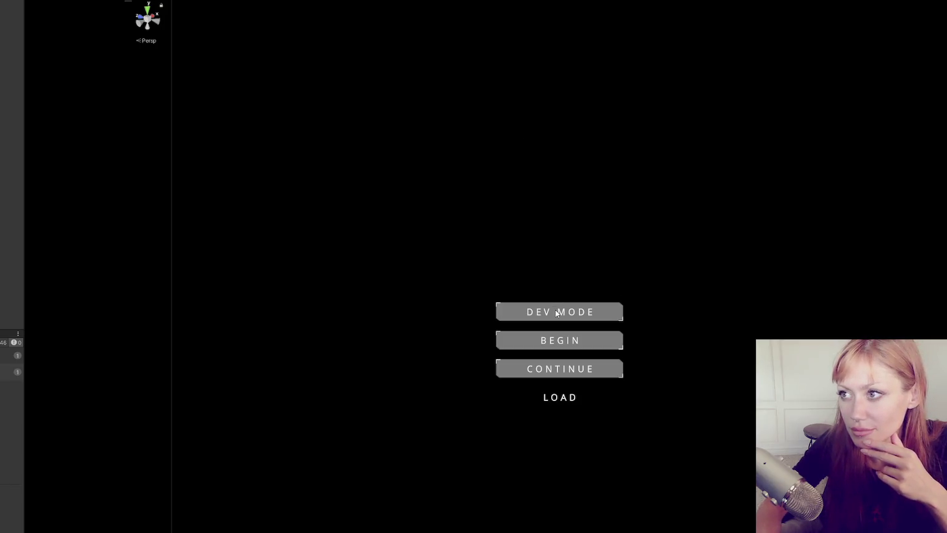
Start in Dev Mode, walk to the gate, pick up the cardboard, and throw bare-fist punches
left_click(556, 312)
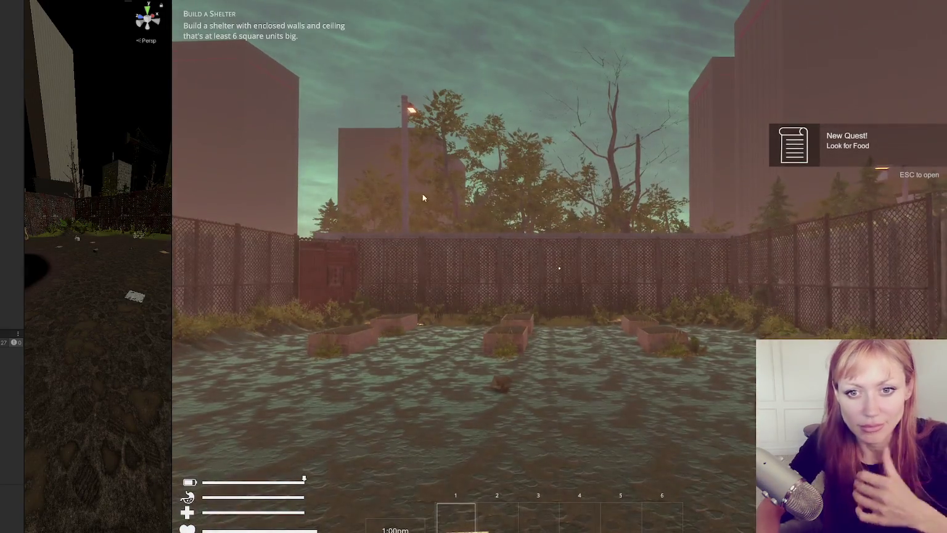
left_click(559, 268)
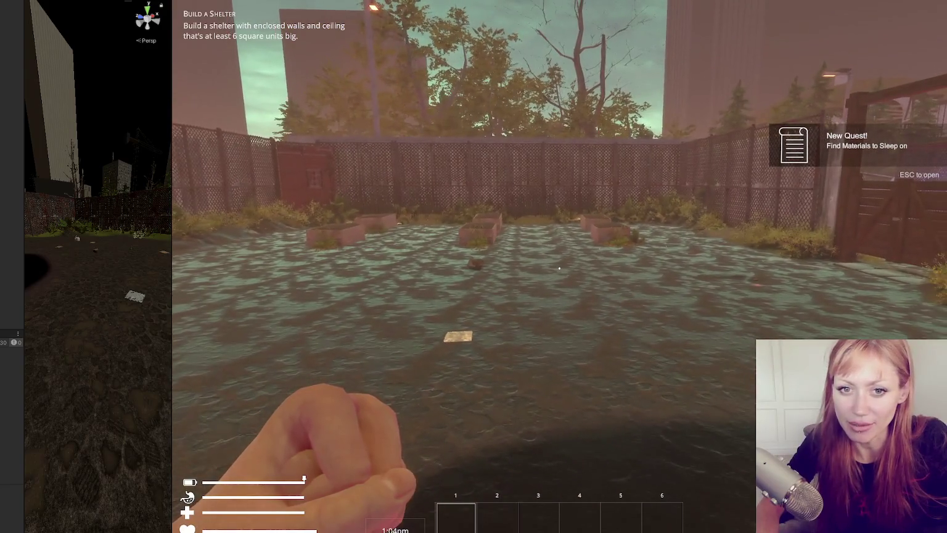
key("w")
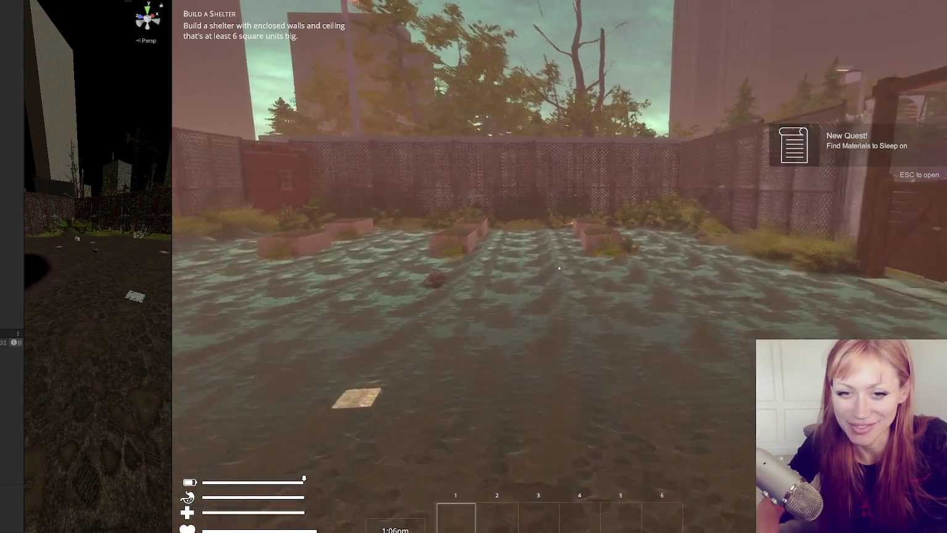
key("e")
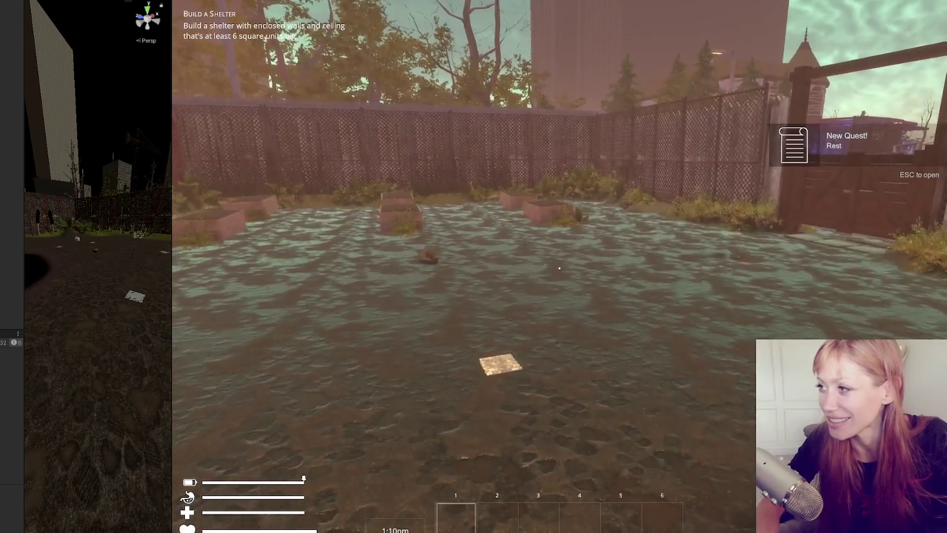
left_click(559, 271)
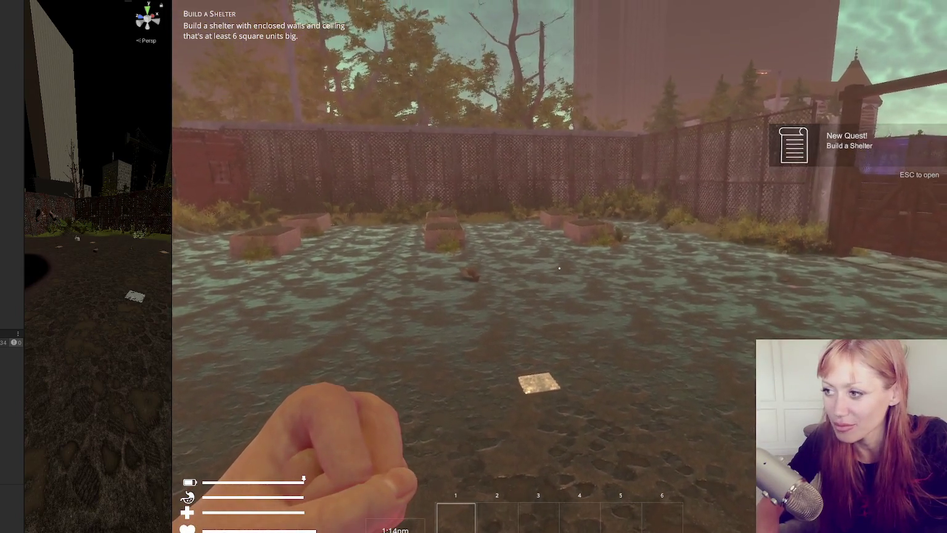
key("Escape")
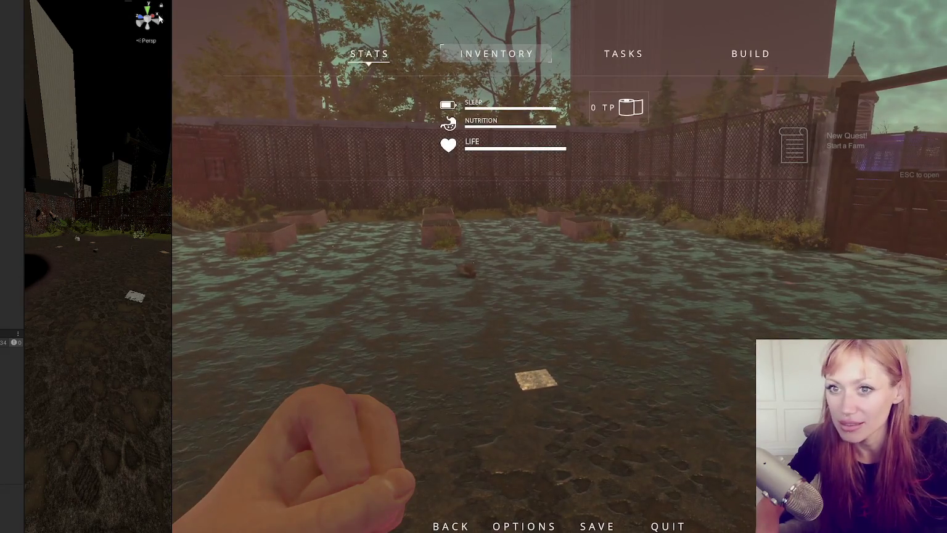
key("alt+Tab")
left_click(192, 266)
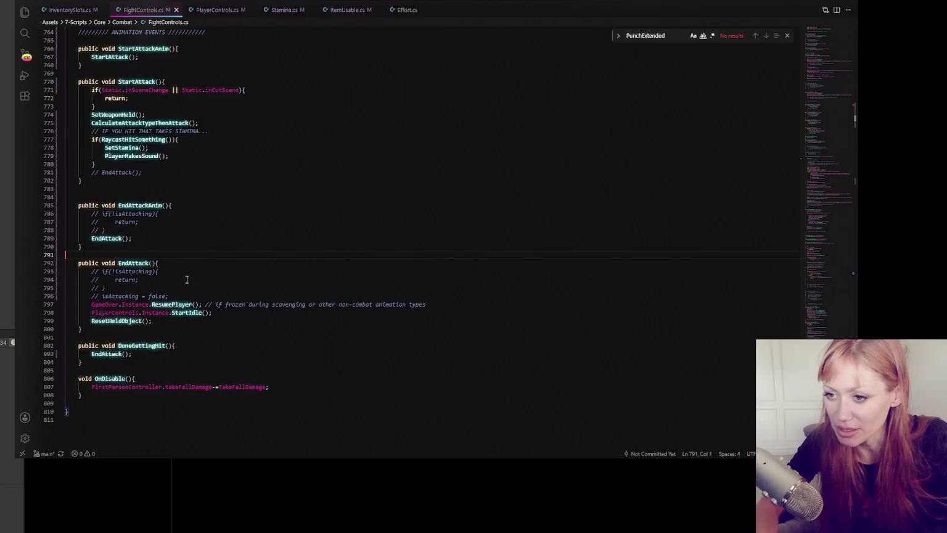
Add Debug.Log("end attack"); to EndAttack and copy that line
key("Return")
type("Debug.Log(")
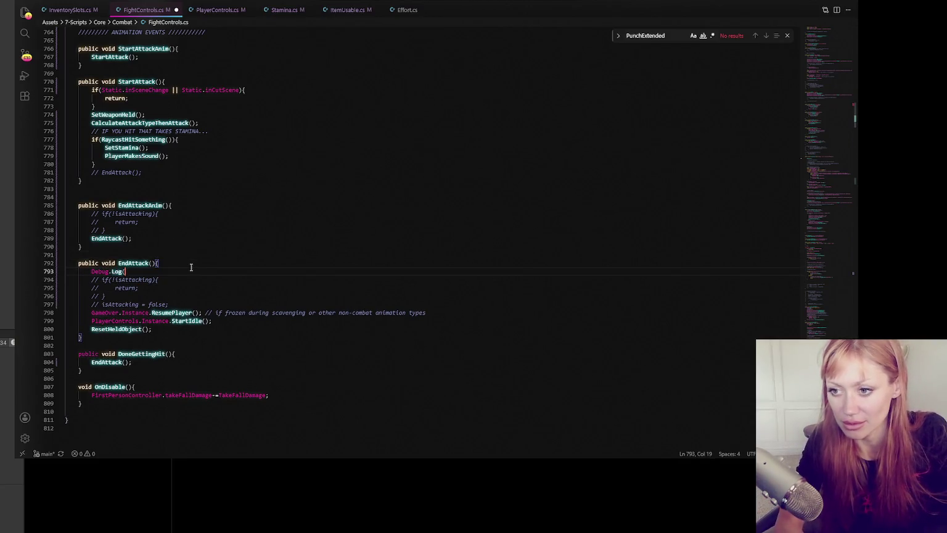
type("\"end ")
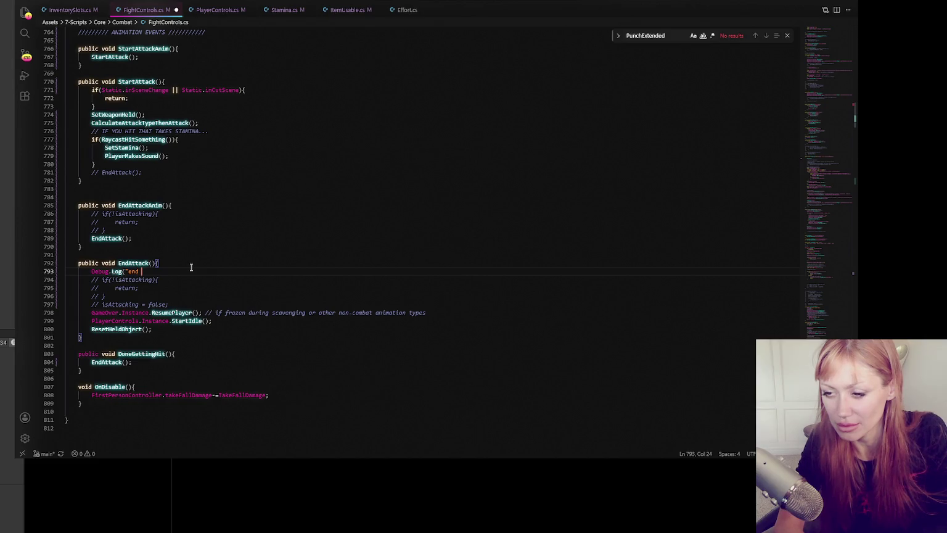
type("attack\");")
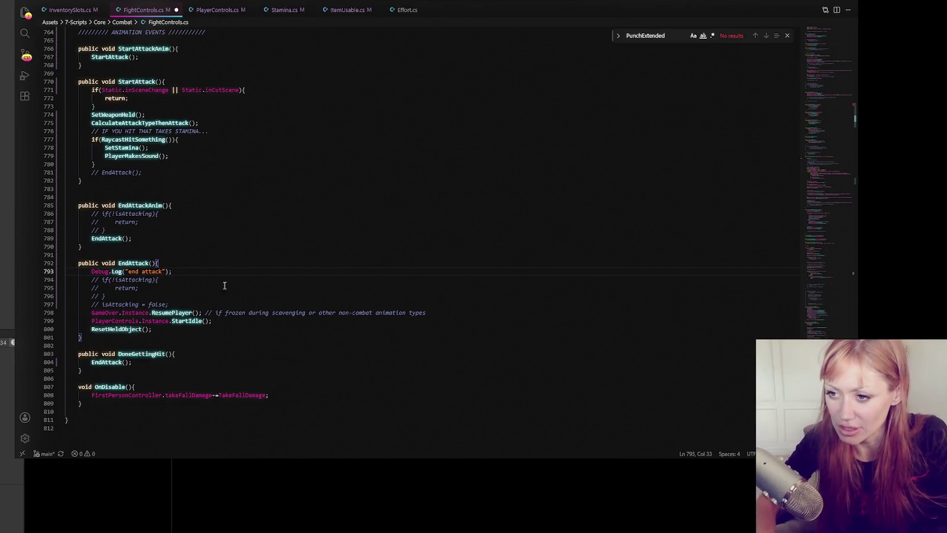
key("shift+Home")
key("ctrl+c")
Paste the log line into EndAttackAnim, changing its message to "end attack anim"
left_click(149, 233)
key("Return")
key("ctrl+v")
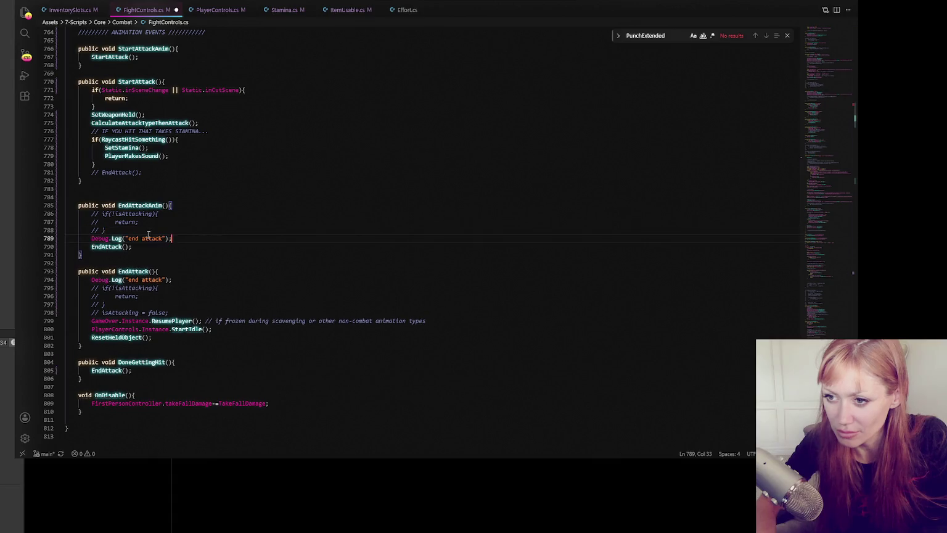
left_click(163, 238)
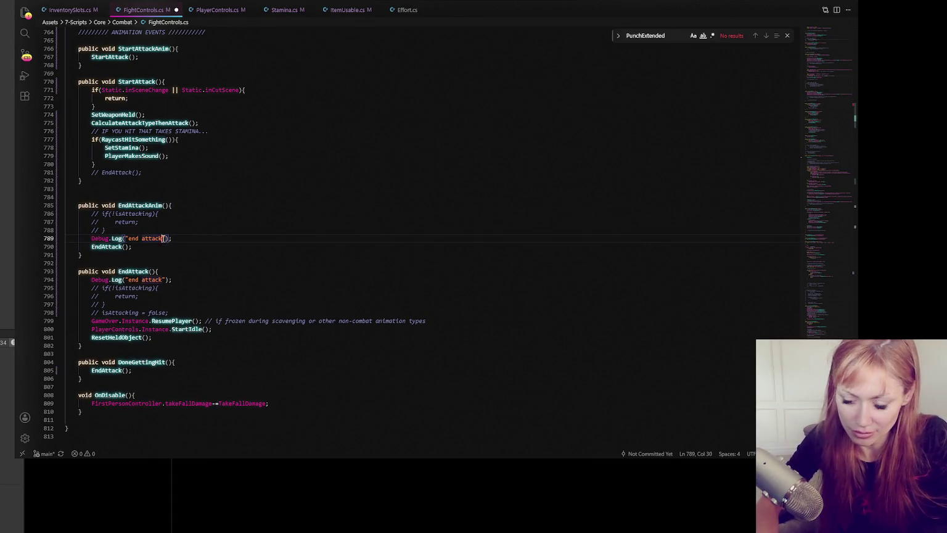
type("anim")
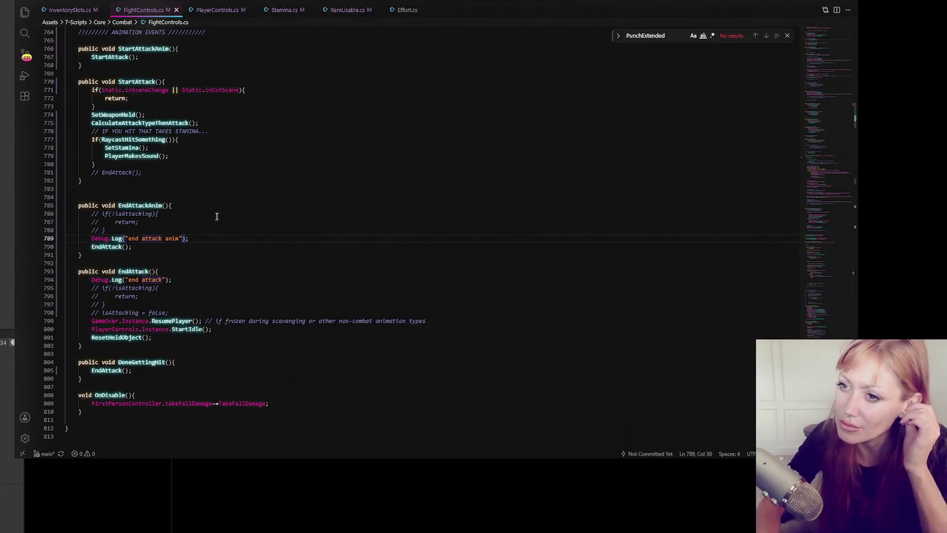
double_click(119, 172)
scroll(183, 174, "up", 4)
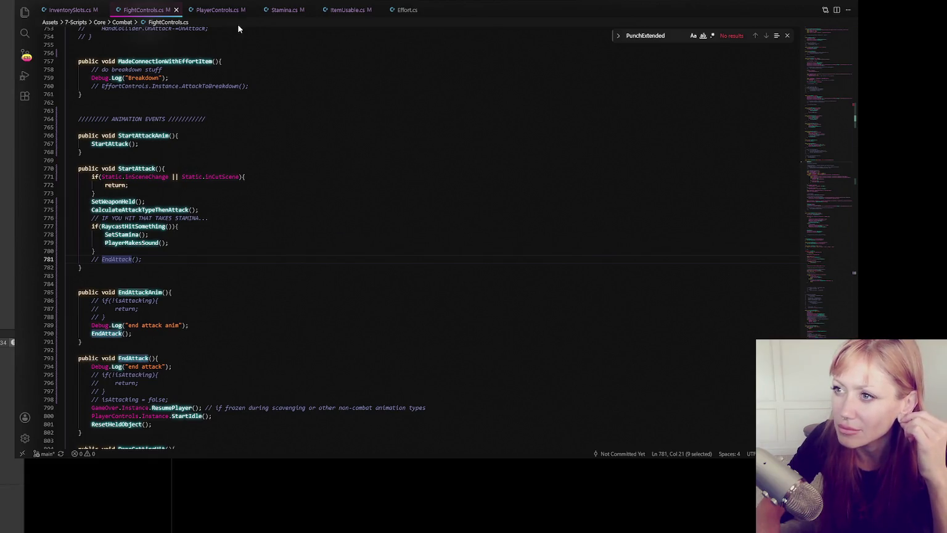
key("alt+Tab")
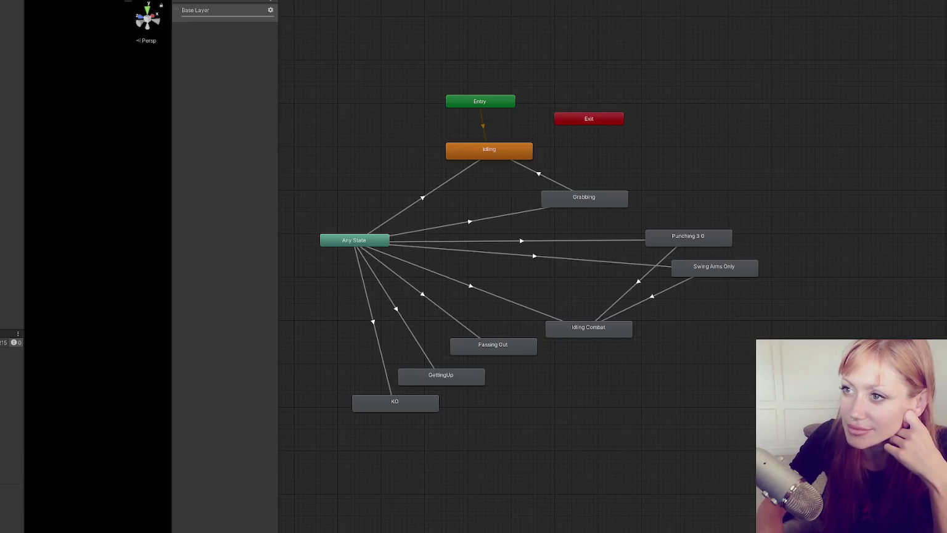
Inspect the Punching 3 0 and Swing Arms Only states and their transitions in the Animator
left_click(646, 239)
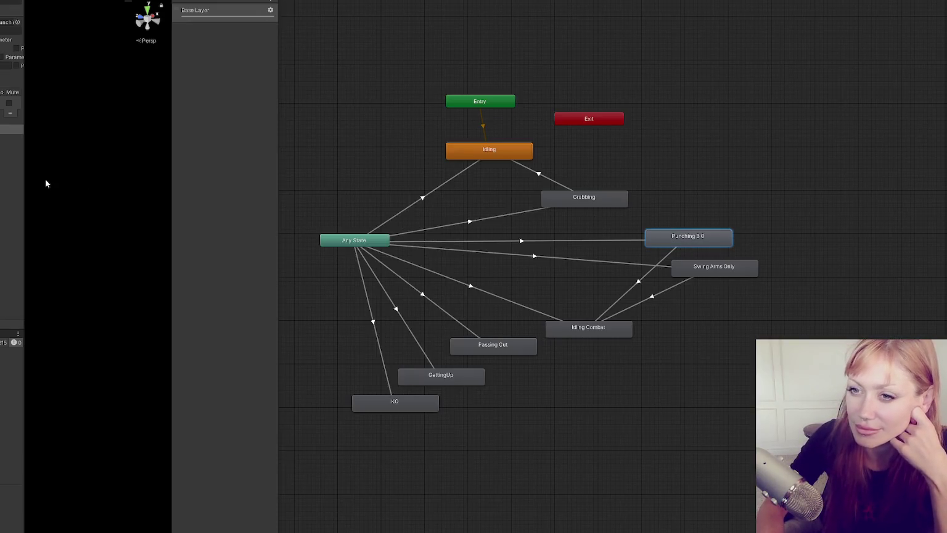
left_click(701, 270)
left_click(689, 240)
left_click(706, 270)
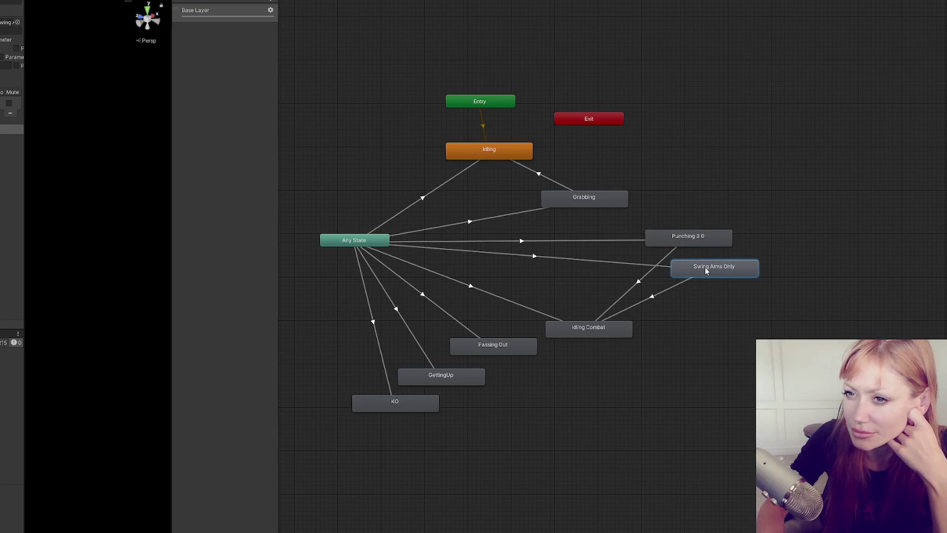
left_click(674, 288)
left_click(618, 262)
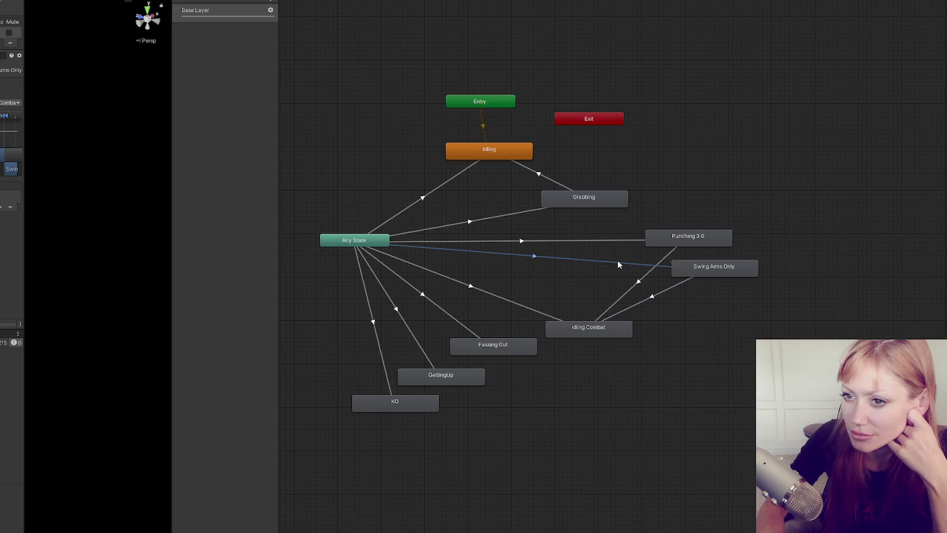
left_click(672, 283)
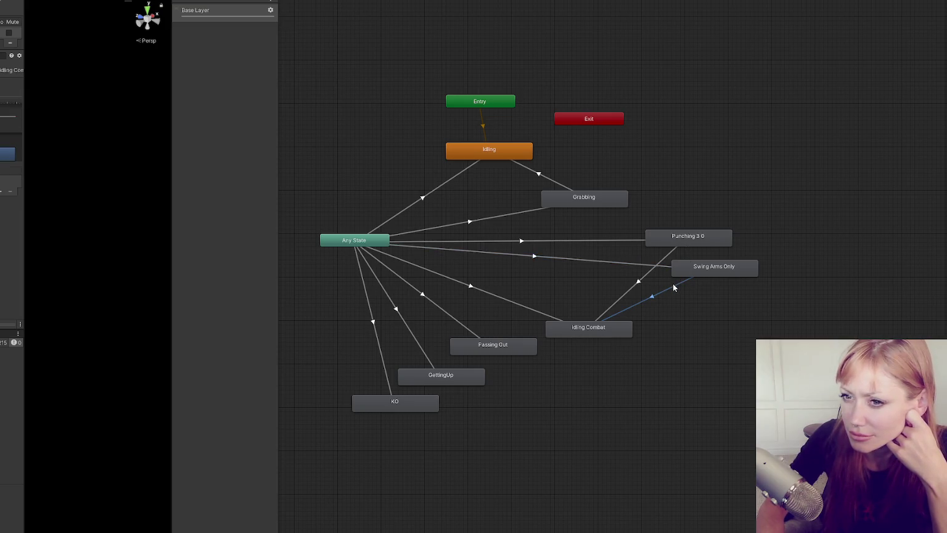
left_click(691, 267)
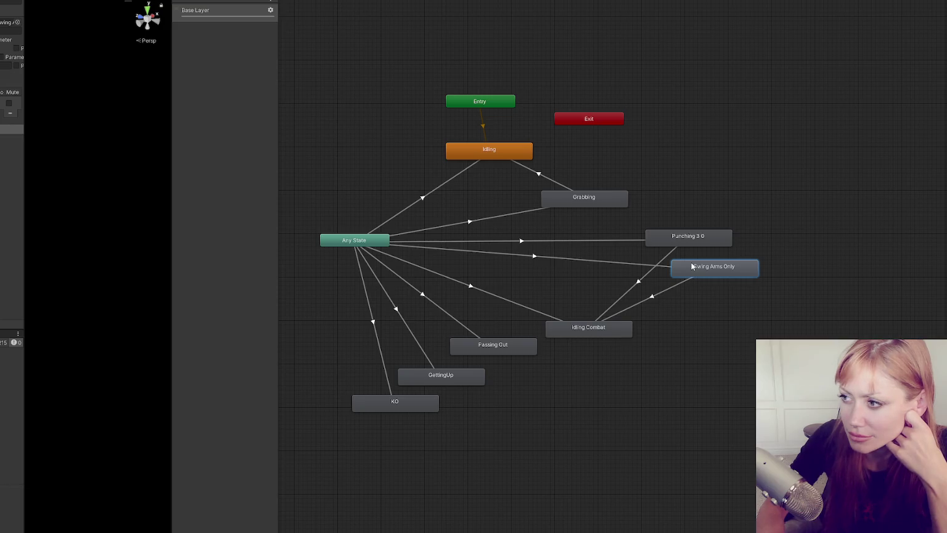
Check the StartAttackAnim and EndAttackAnim events on both attack clips' timelines
double_click(691, 267)
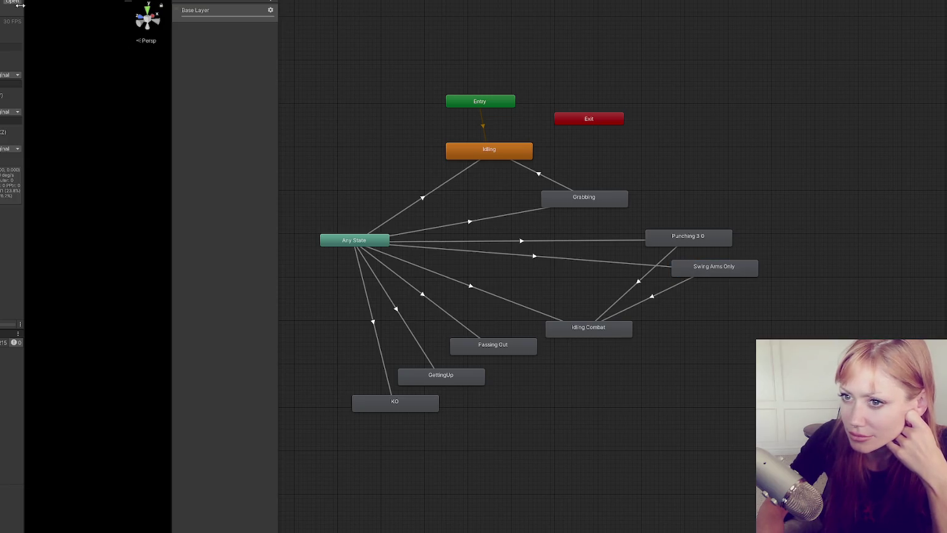
left_click(5, 3)
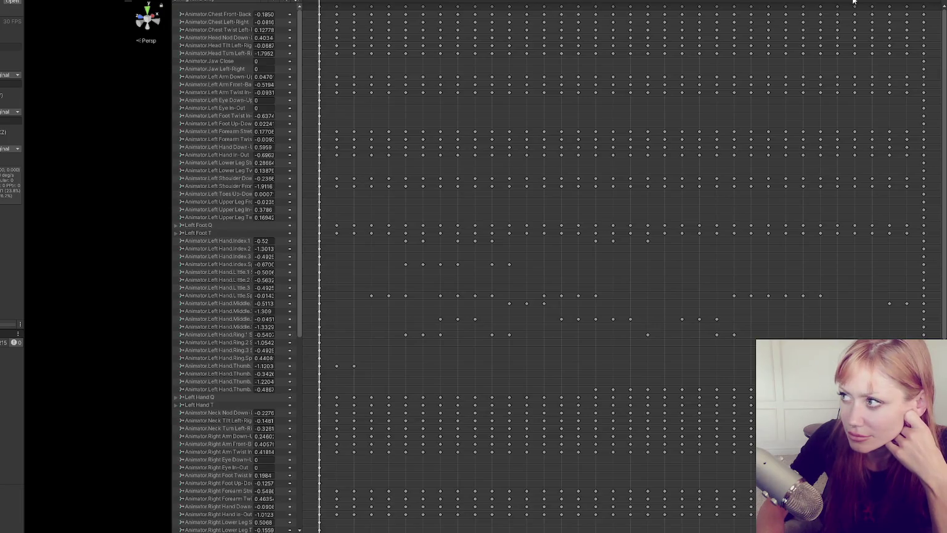
left_click(855, 1)
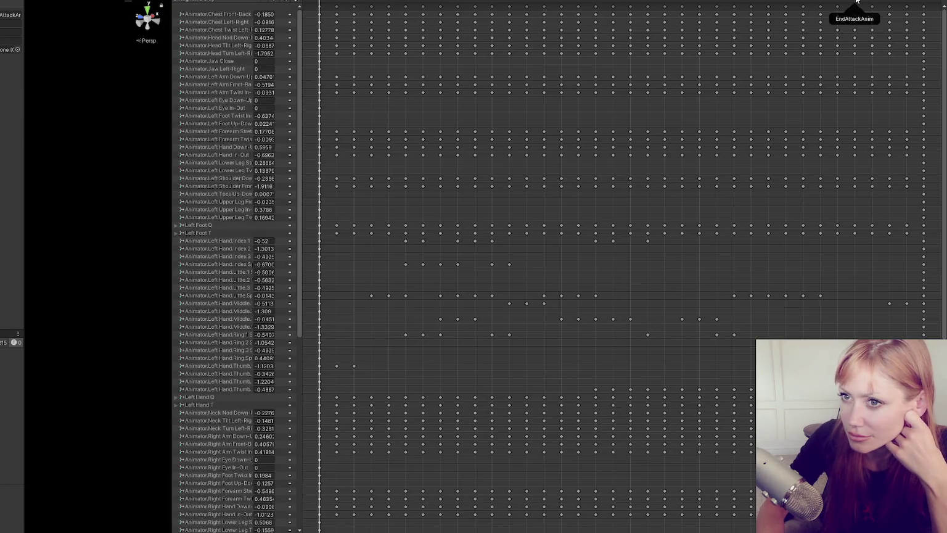
mouse_move(23, 68)
left_mouse_down()
mouse_move(82, 69)
mouse_move(27, 70)
left_mouse_up()
scroll(814, 57, "down", 2)
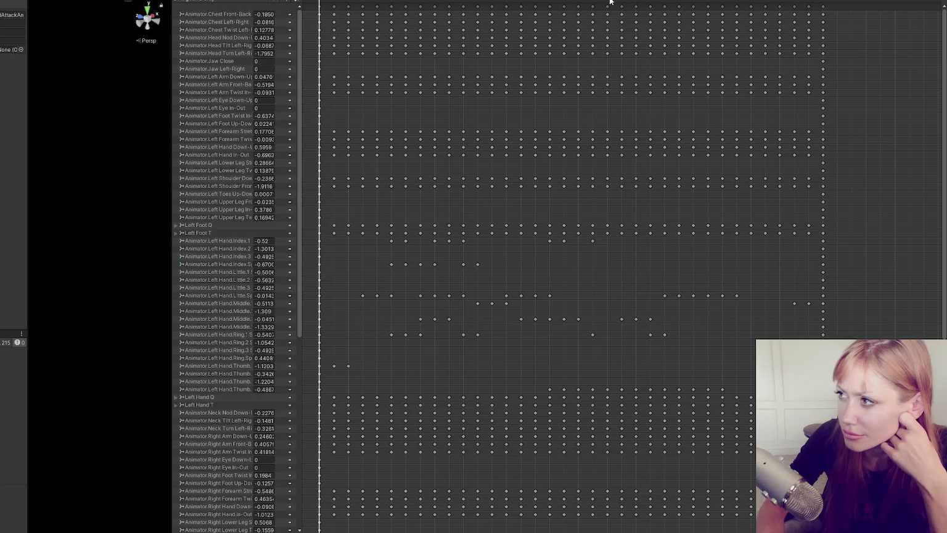
left_click(477, 1)
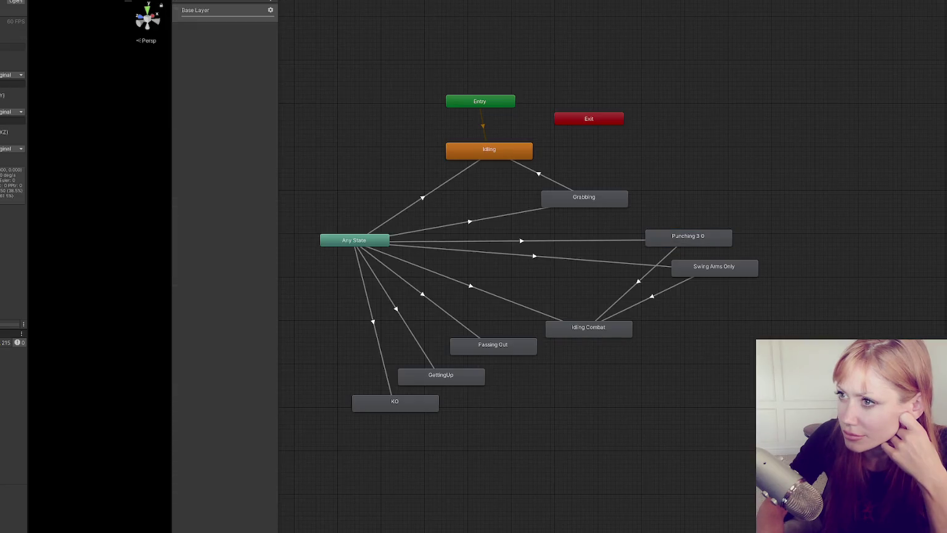
left_click(19, 3)
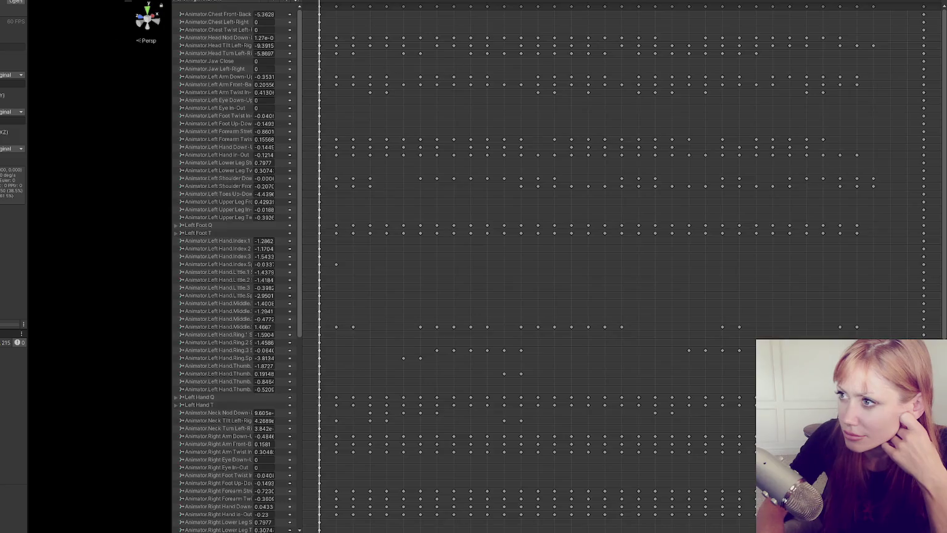
left_click(623, 1)
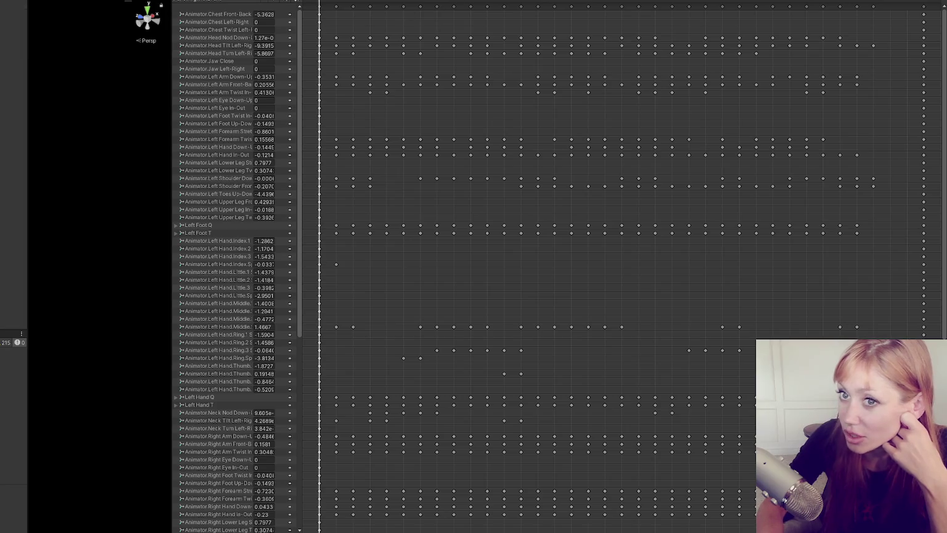
Show the project assets and launch the game in Dev Mode
key("ctrl+5")
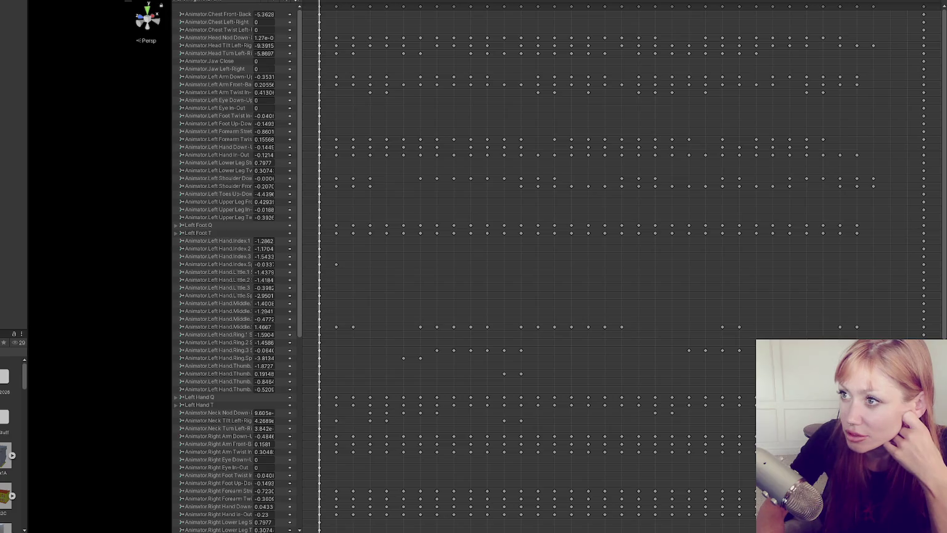
key("ctrl+s")
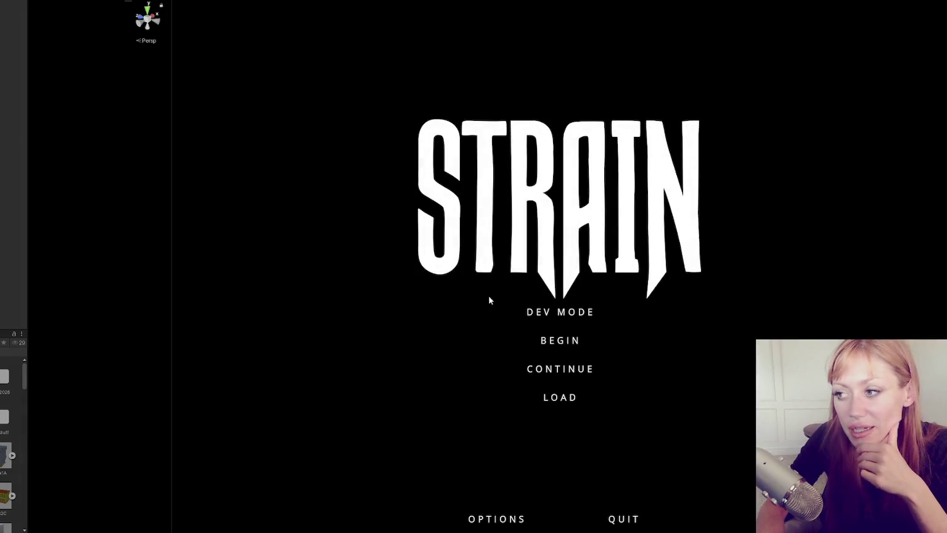
left_click(542, 309)
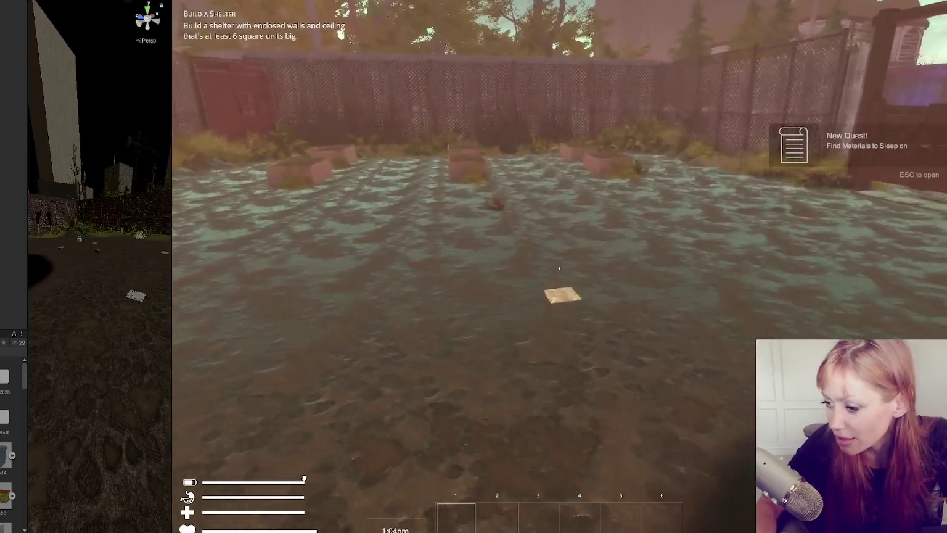
Throw a bare-handed punch, then spawn stone axes with the 'stone 4' command
left_click(560, 268)
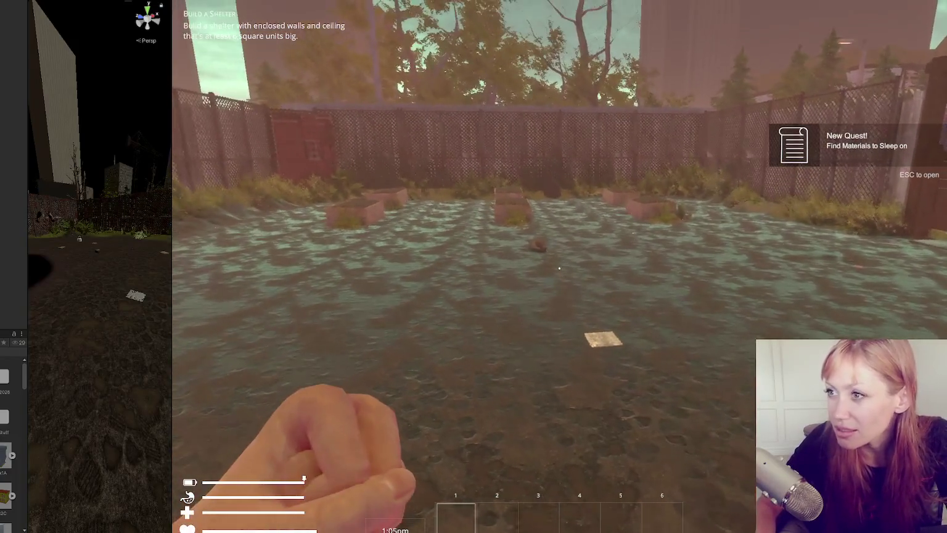
key("Escape")
type("stone 4")
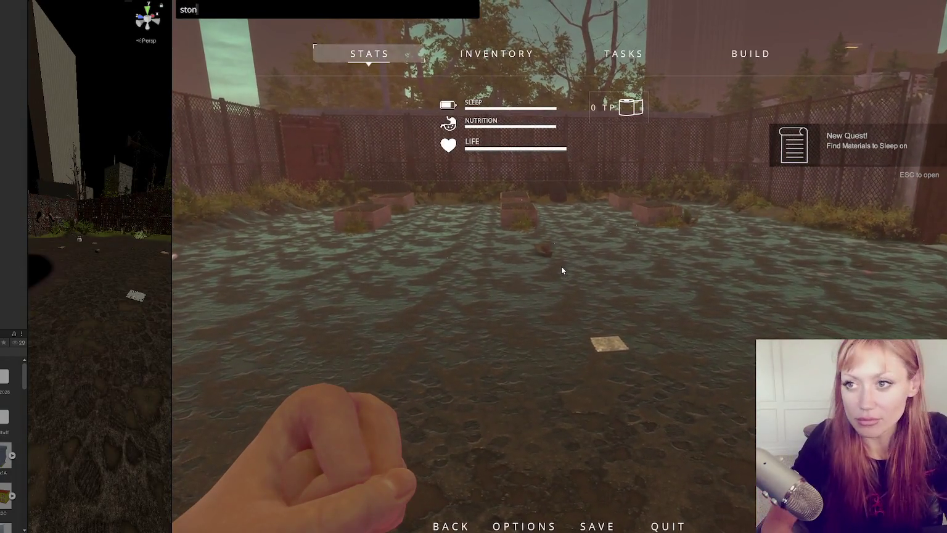
key("Return")
key("Escape")
Punch again, pick up the stone axe, walk forward, and pause the game
left_click(559, 267)
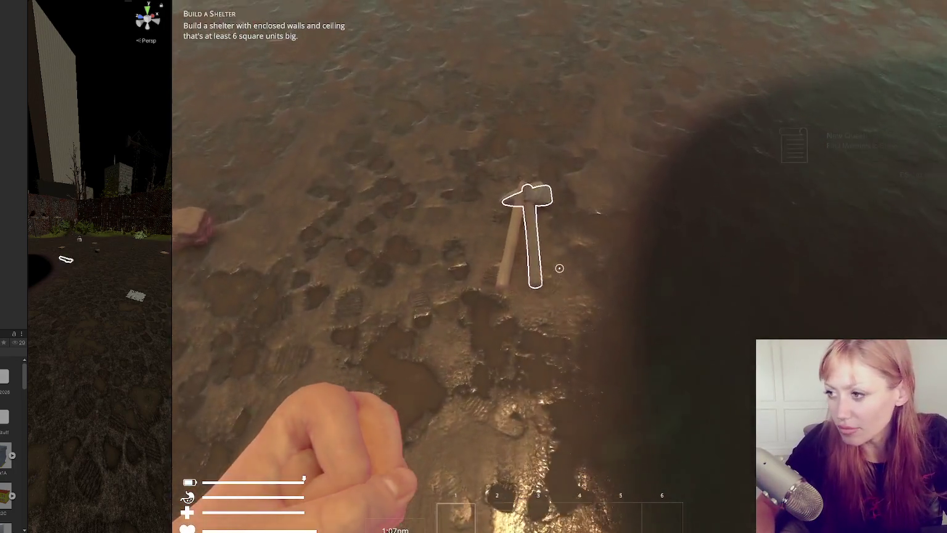
left_click(559, 268)
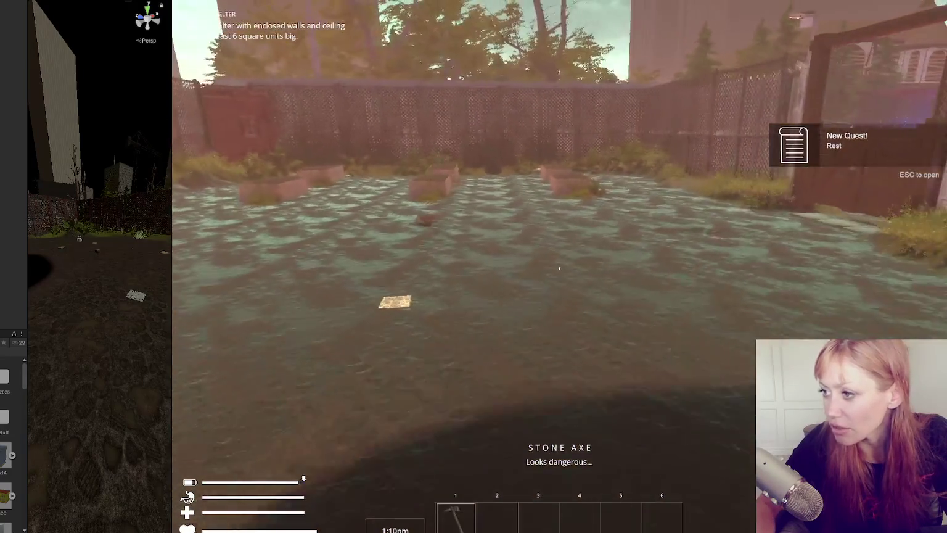
key("w")
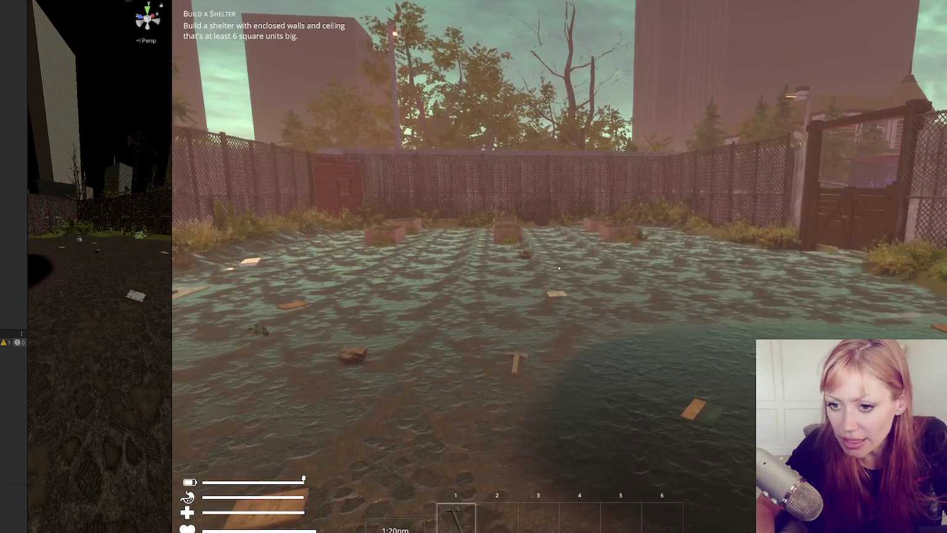
key("Escape")
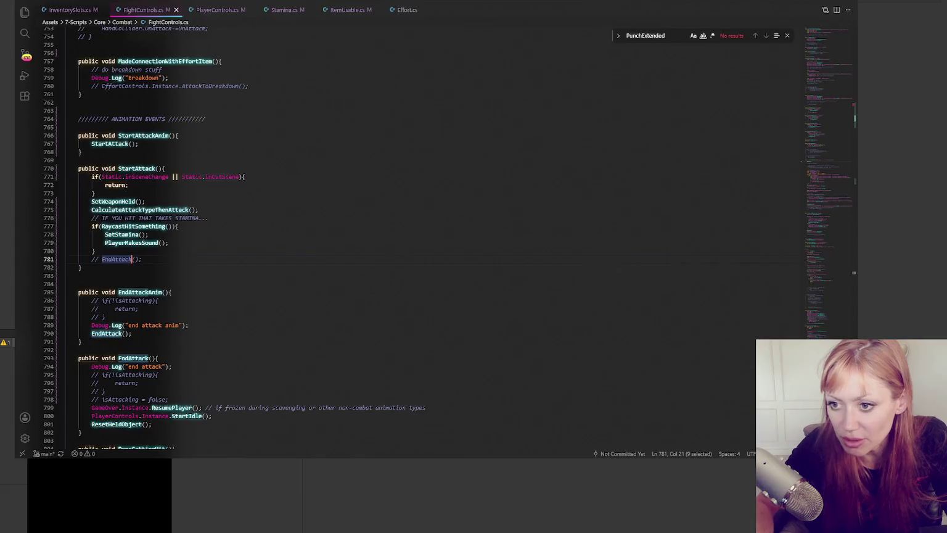
left_click(157, 310)
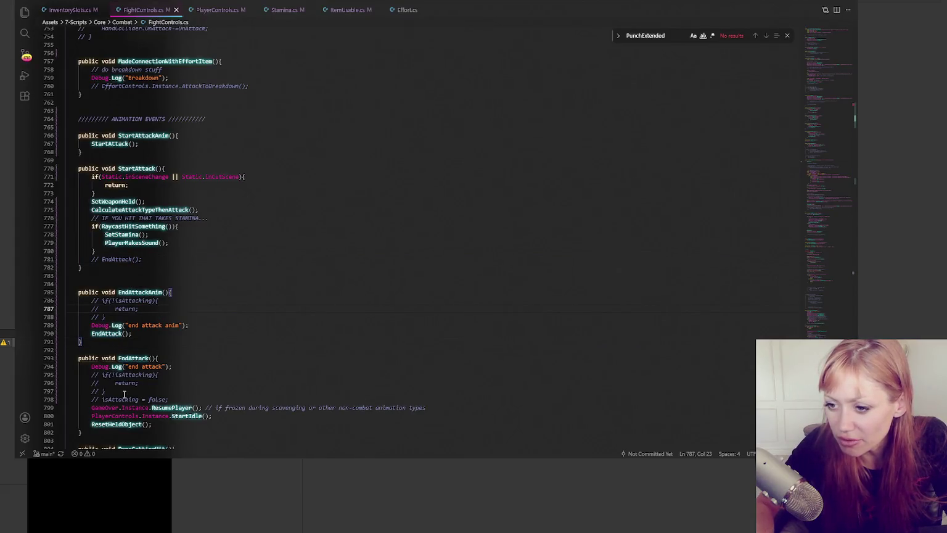
Search isAttacking uses and uncomment the isAttacking = false line in EndAttack
double_click(126, 399)
key("ctrl+f")
left_click(759, 40)
left_click(760, 40)
left_click(759, 39)
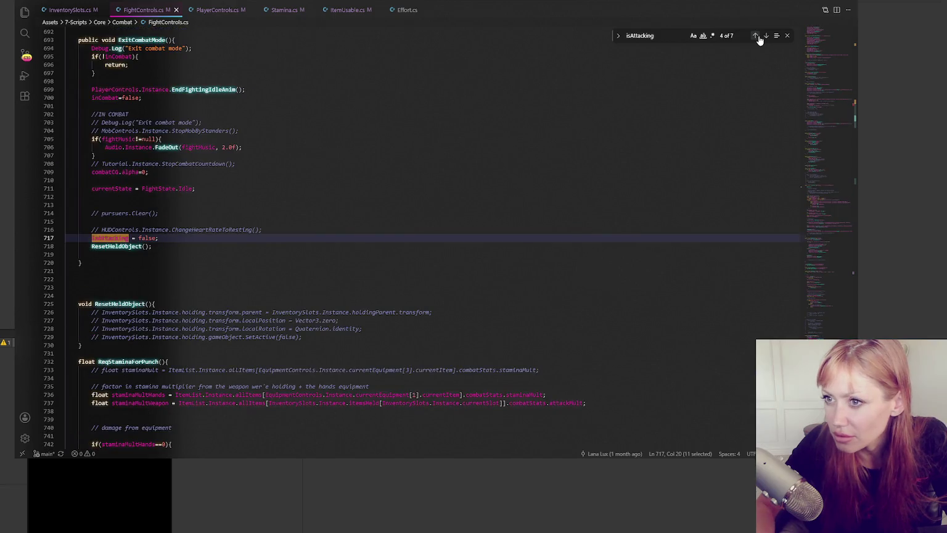
left_click(760, 39)
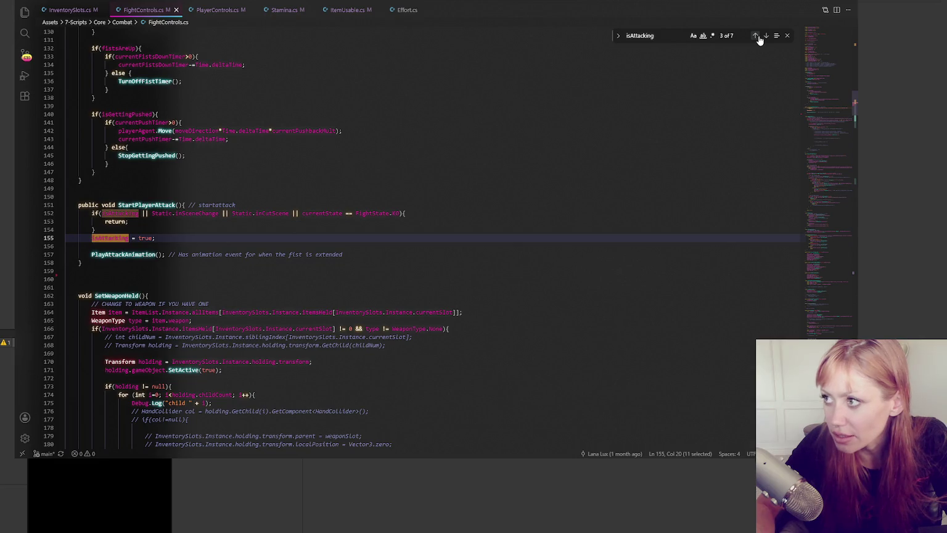
left_click(759, 39)
left_click(760, 39)
left_click(759, 39)
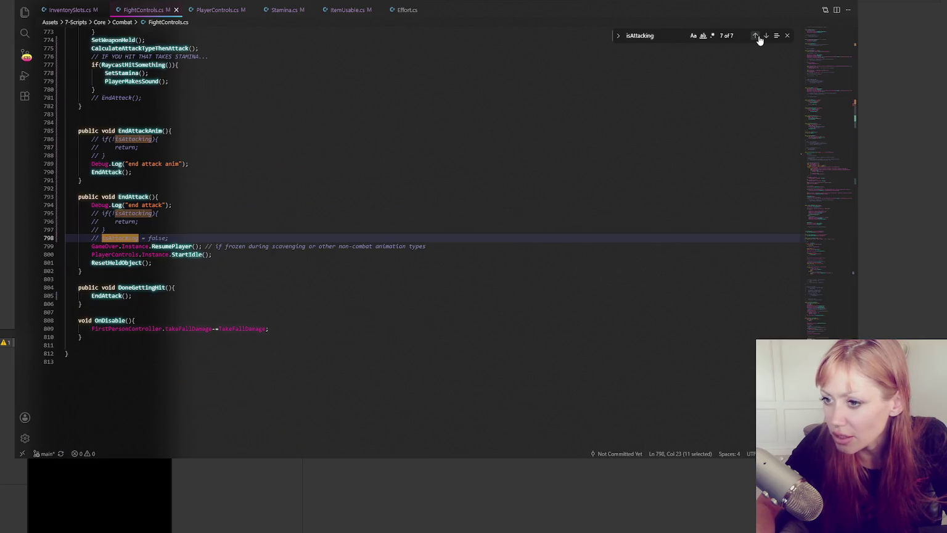
left_click(186, 238)
key("ctrl+slash")
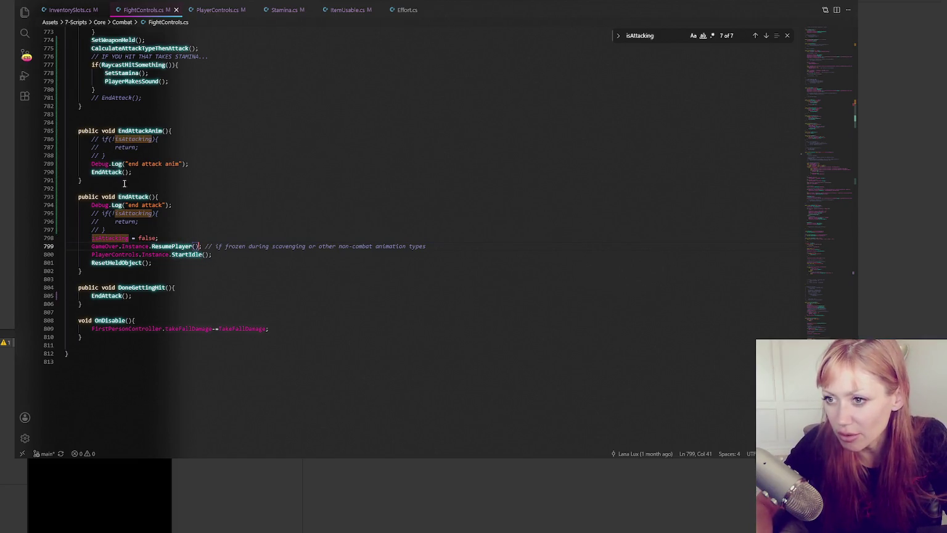
key("alt+Tab")
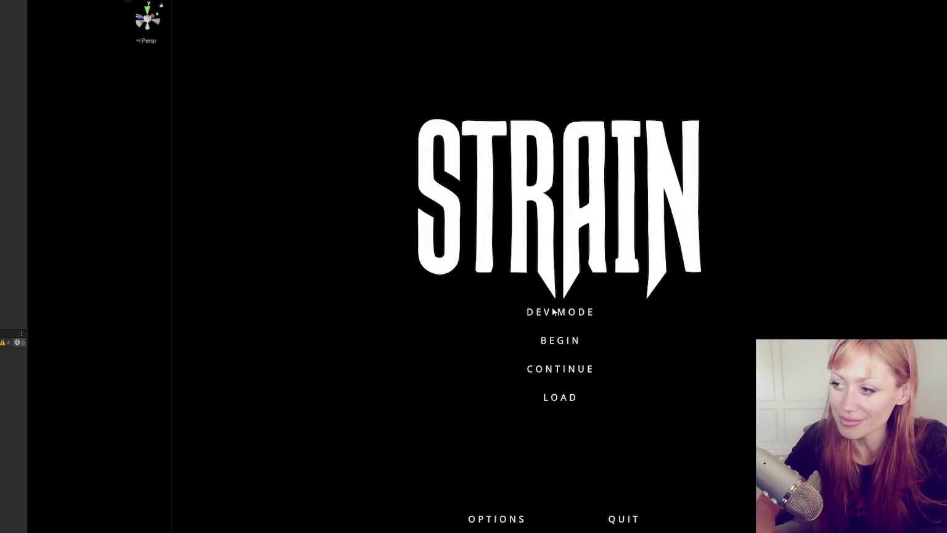
Start the recompiled game from the STRAIN menu's Dev Mode option
left_click(553, 312)
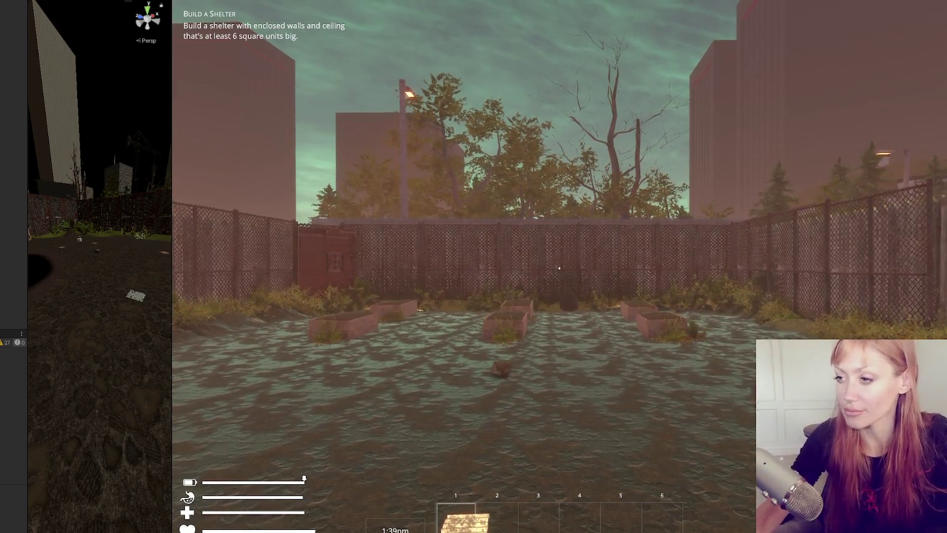
Drop the plank and run the 'spawn crow' command in the in-game console
key("q")
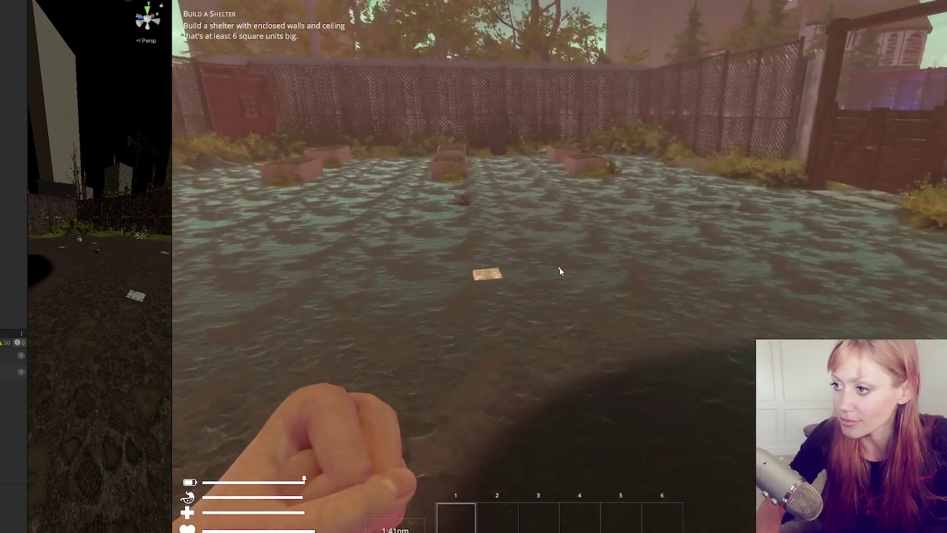
key("Escape")
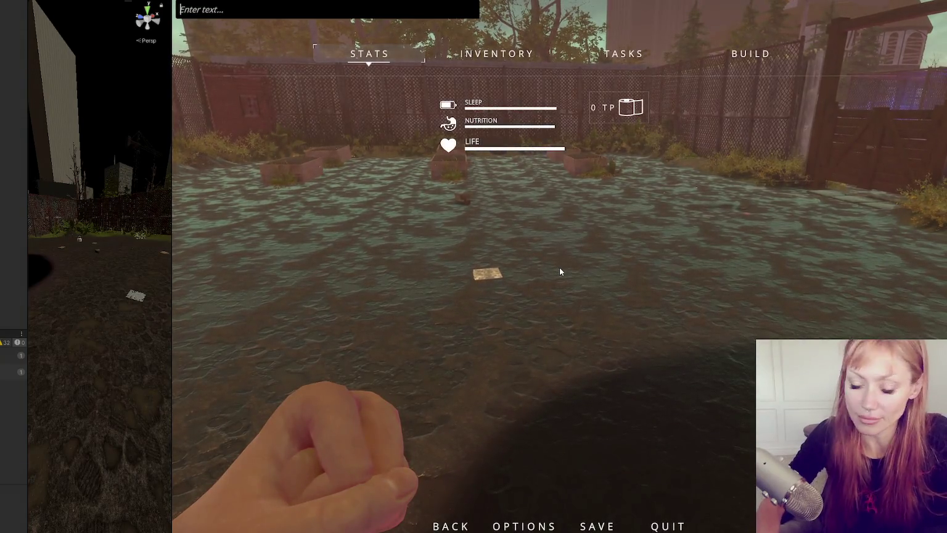
type("spawn crow")
type("stone axe")
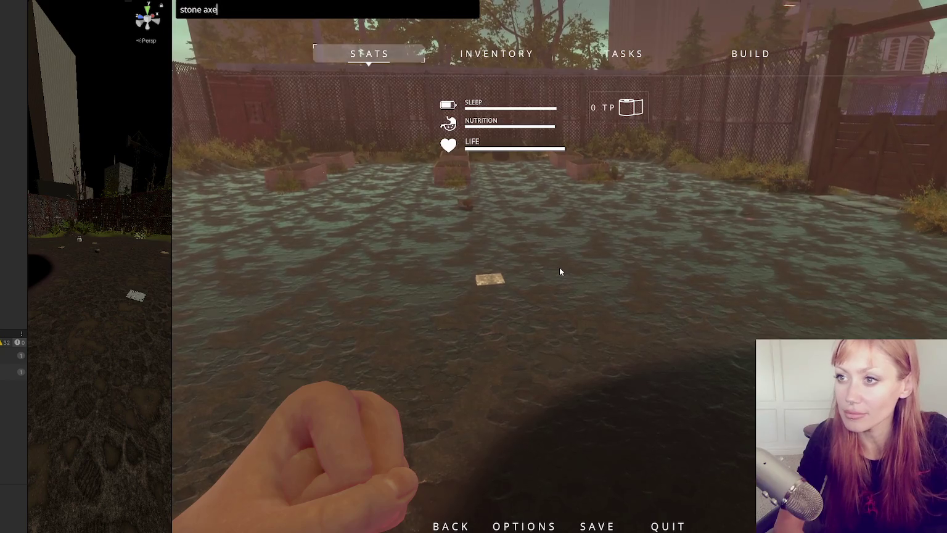
key("Return")
key("w")
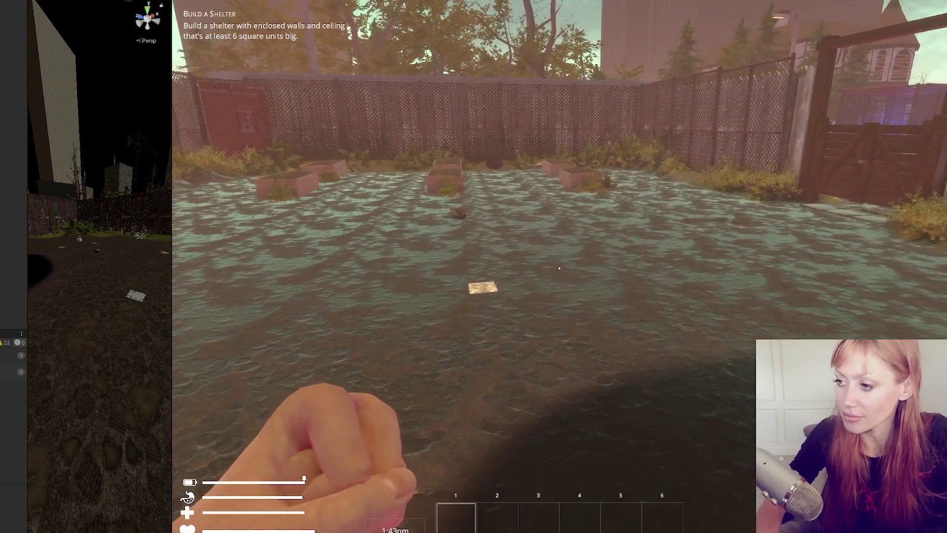
Punch, pick up and equip the stone axe in slot 1, swing it, then quit to the menu
left_click(559, 268)
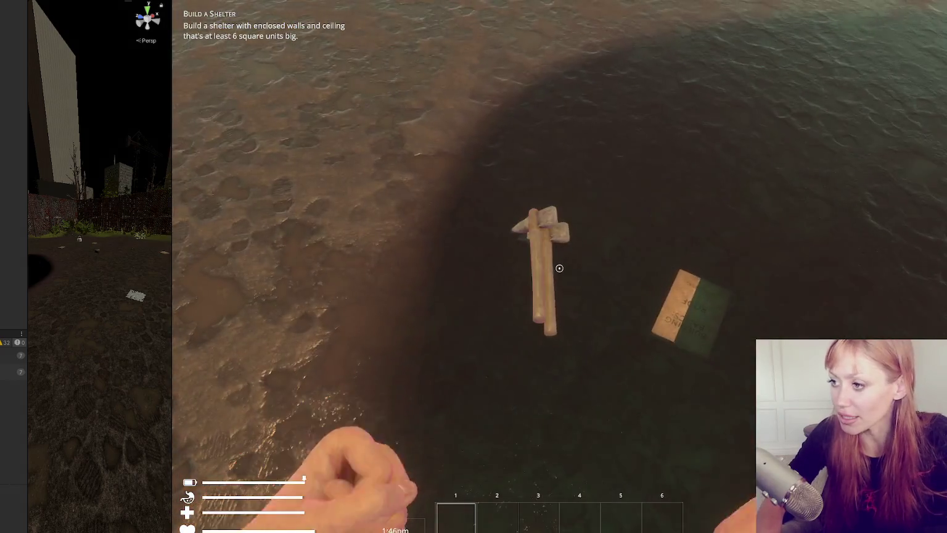
left_click(559, 267)
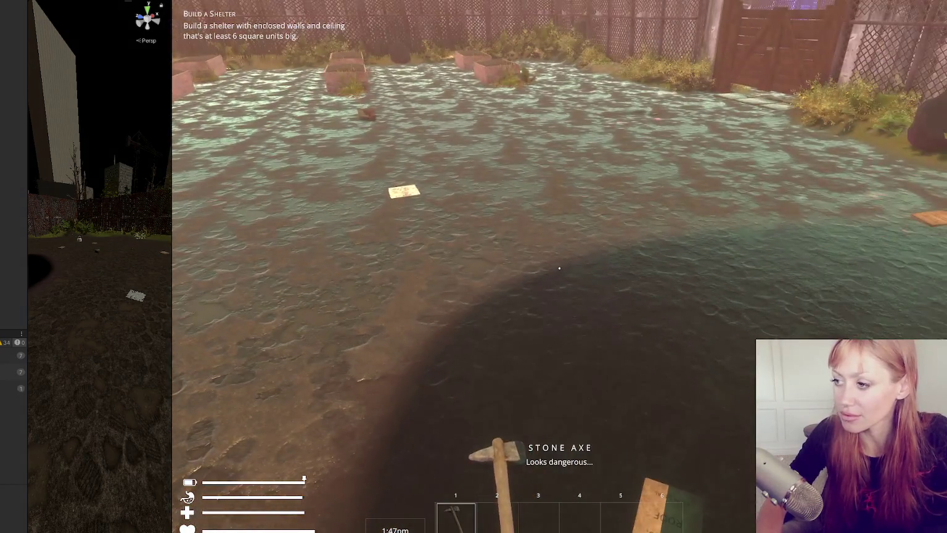
key("w")
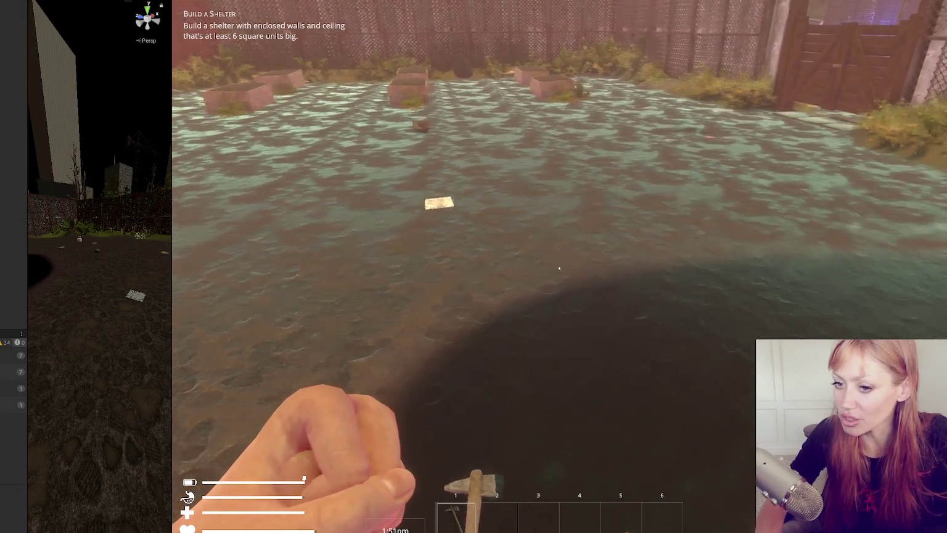
key("1")
left_click(559, 268)
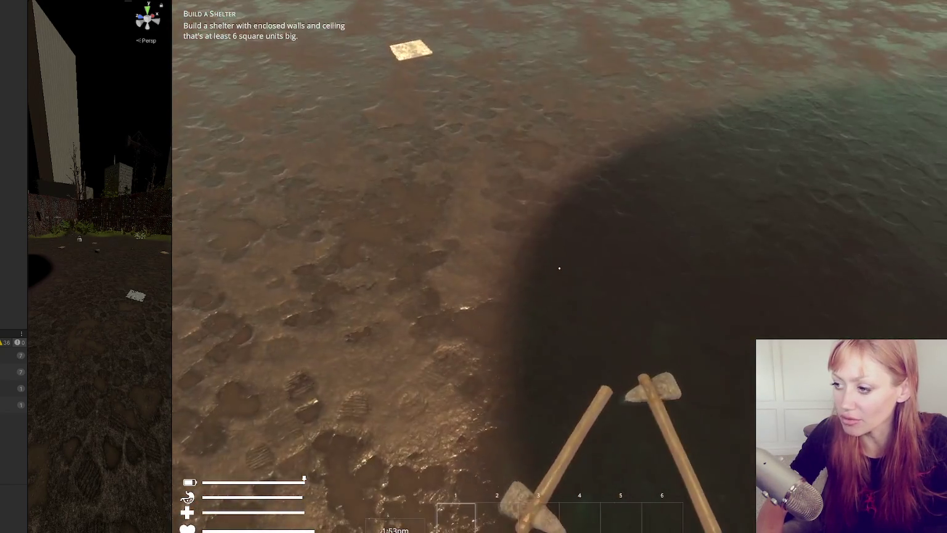
key("e")
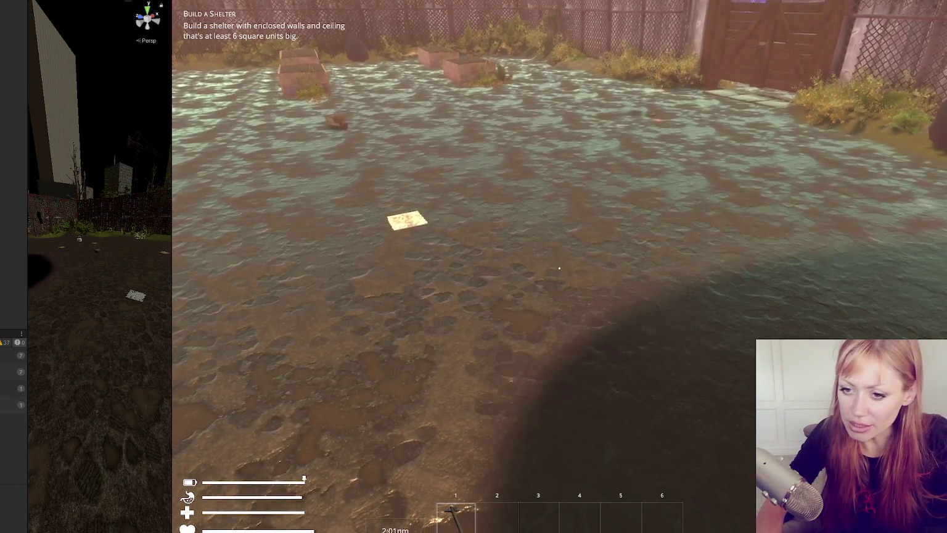
key("Escape")
key("Escape")
key("Escape")
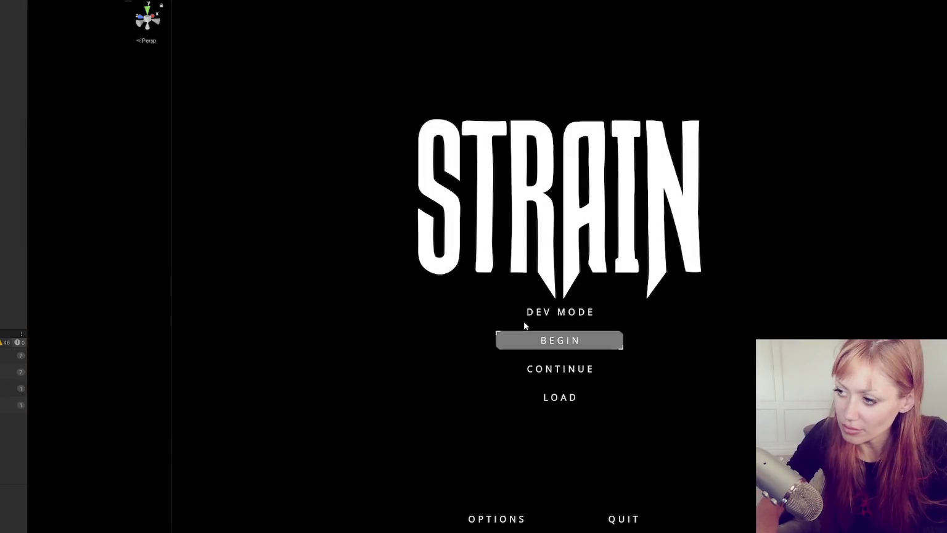
Start a Dev Mode game, drop the plank, and run 'story advance' in the console
left_click(560, 310)
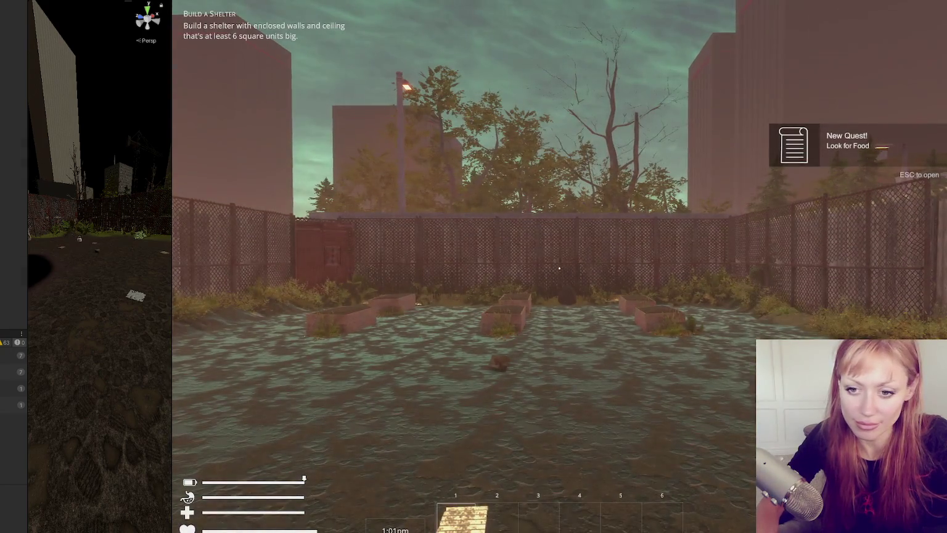
left_click(559, 267)
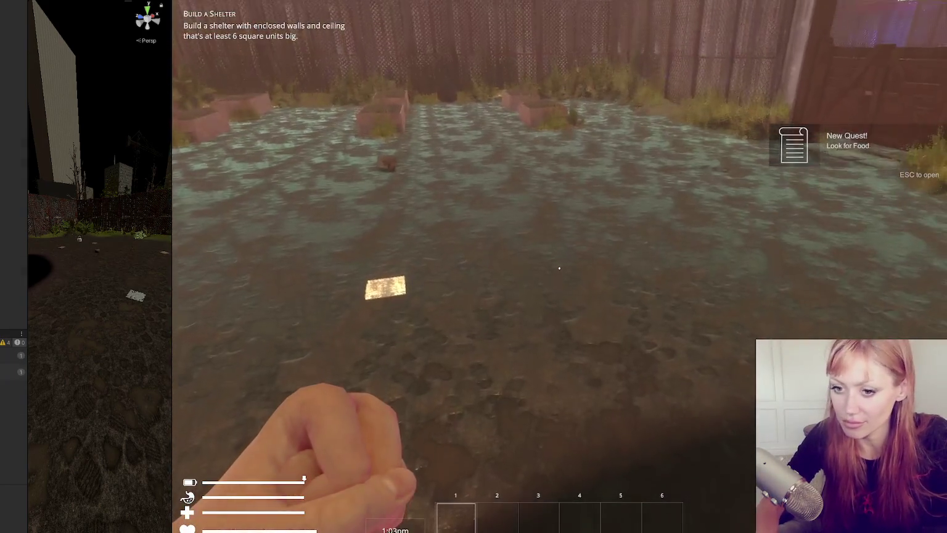
key("Escape")
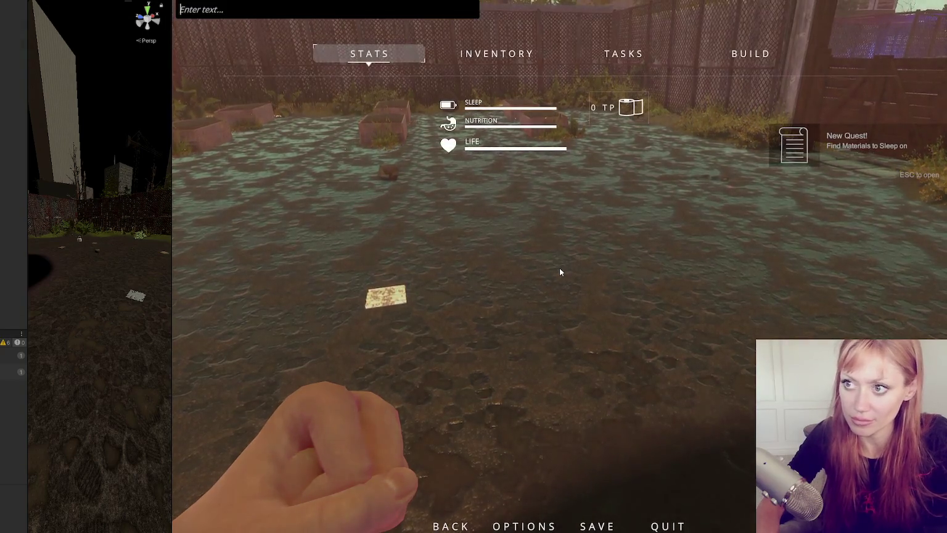
type("story advance")
key("Return")
key("Escape")
Punch, pick up the stone axe, then pause and stop Play mode
left_click(559, 267)
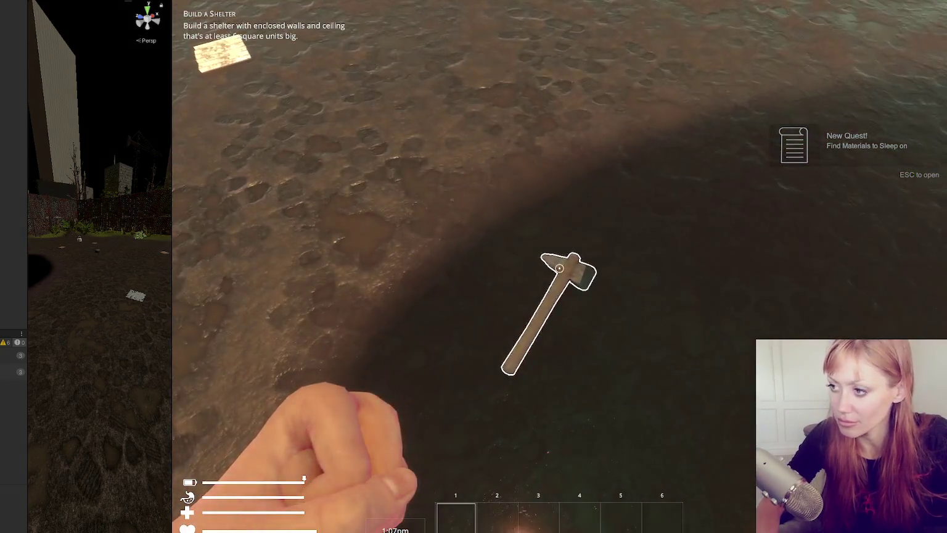
key("e")
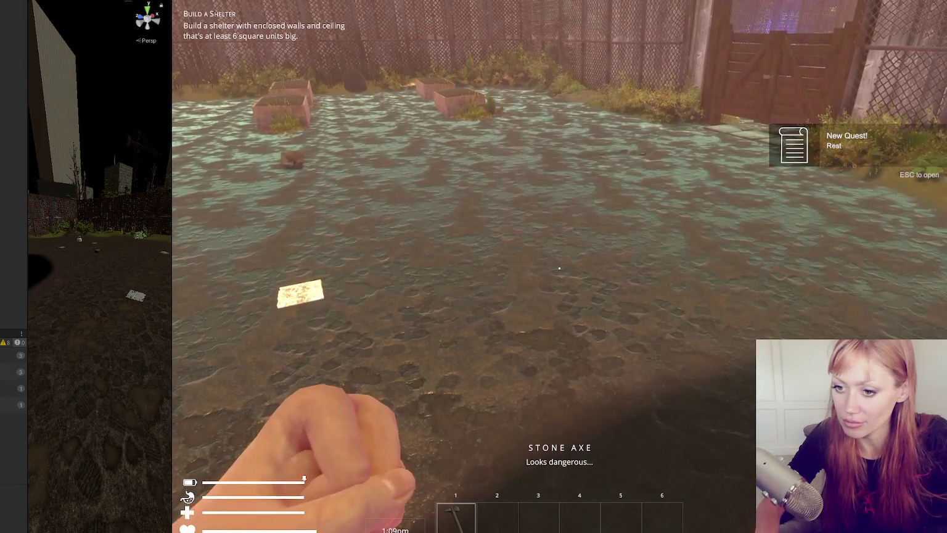
key("Escape")
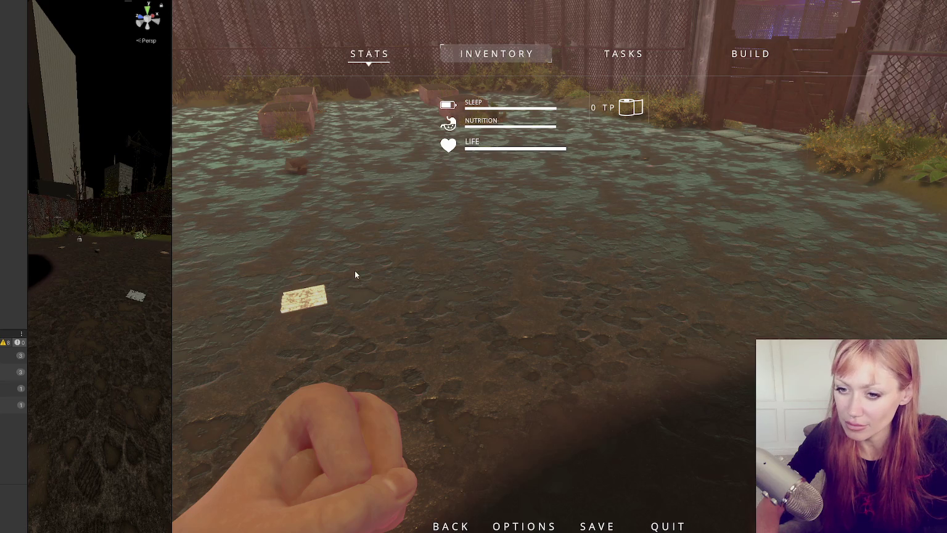
key("ctrl+p")
Delete the Swinging anim debug log and the commented SetTrigger(Swing) line in FightControls.cs
double_click(10, 387)
key("ctrl+z")
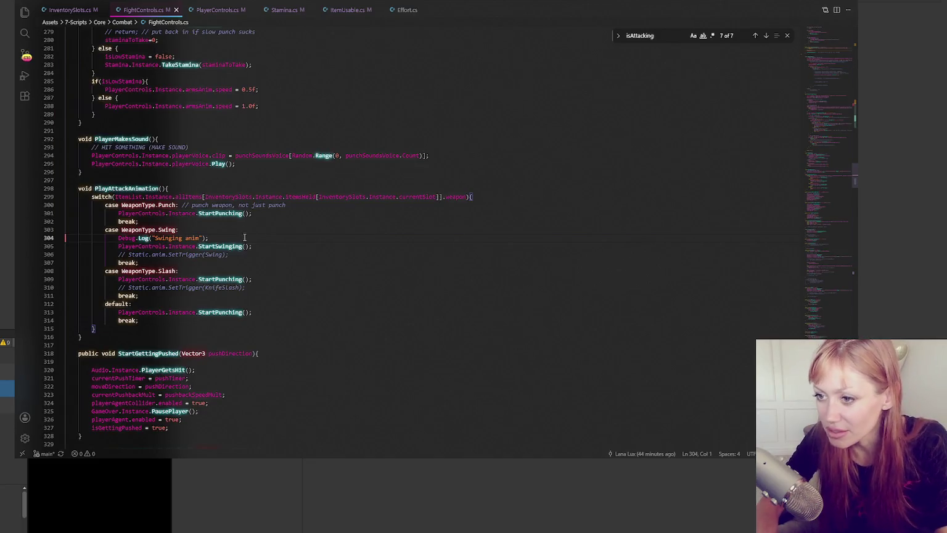
left_click(249, 233)
key("shift+Home")
key("shift+Home")
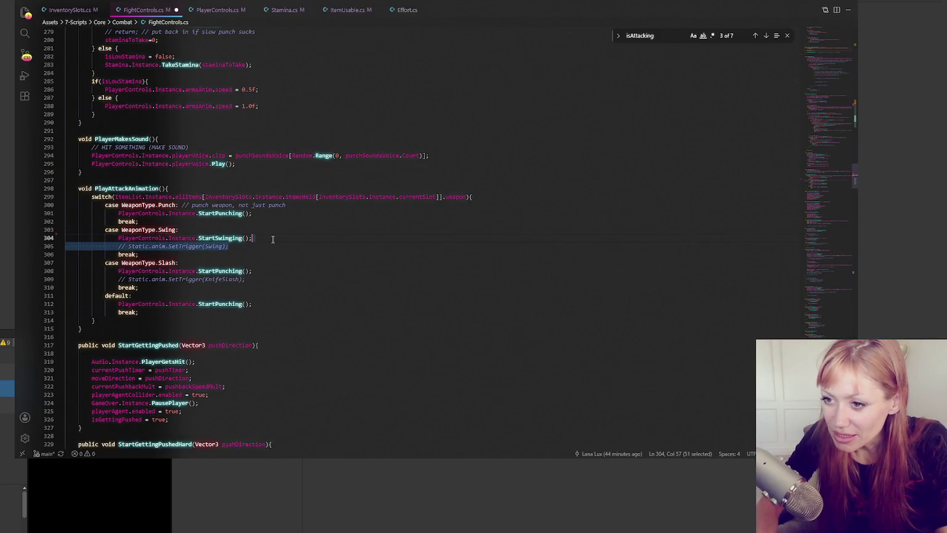
key("BackSpace")
key("BackSpace")
Remove the child Debug.Log line, save FightControls.cs, and return to Unity
double_click(9, 403)
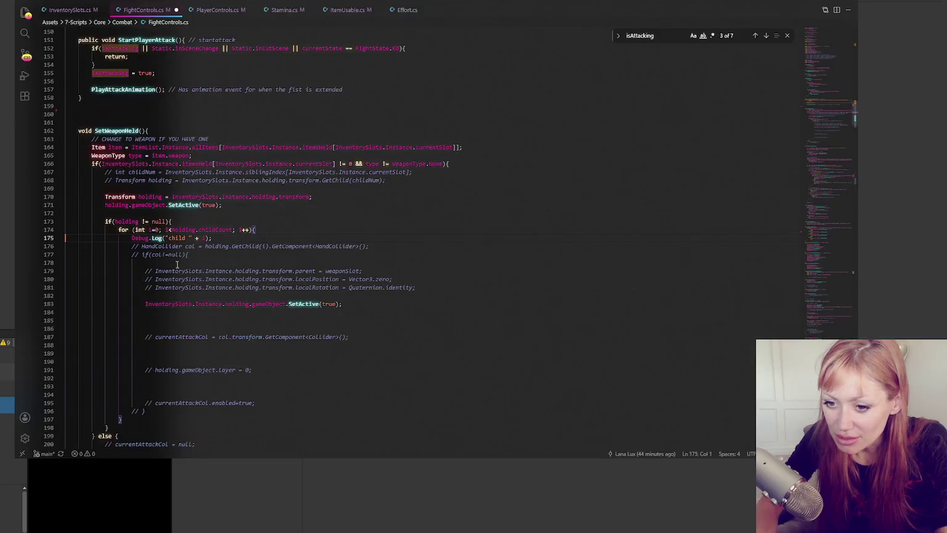
left_click_drag(270, 237, 284, 232)
key("BackSpace")
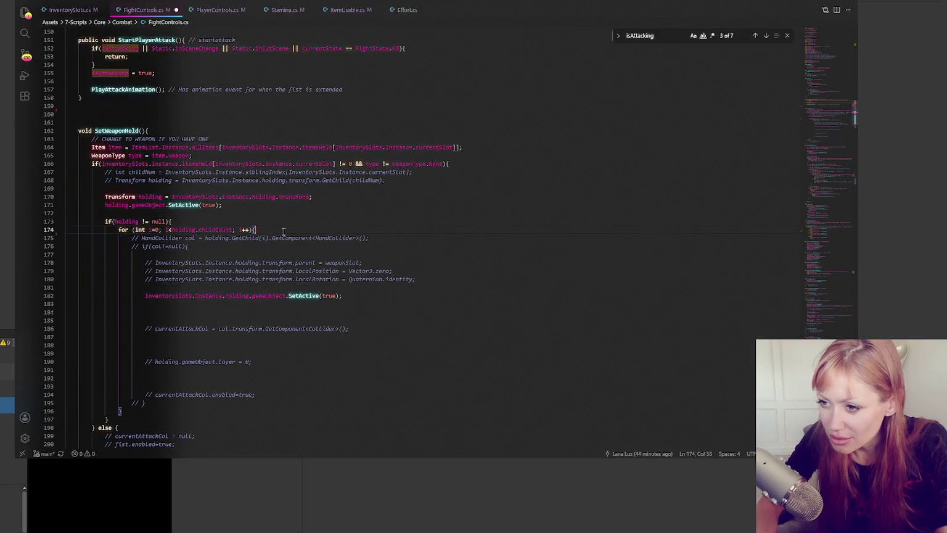
key("ctrl+s")
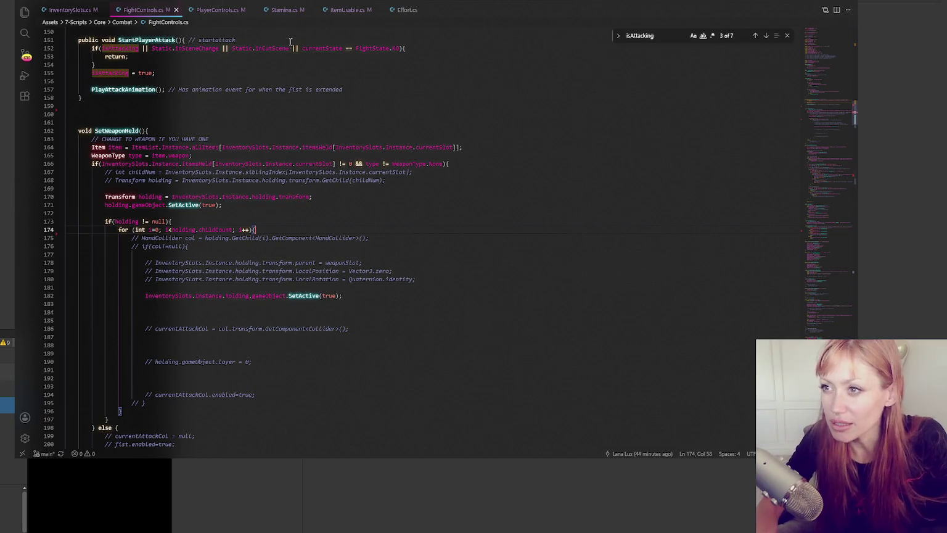
key("alt+Tab")
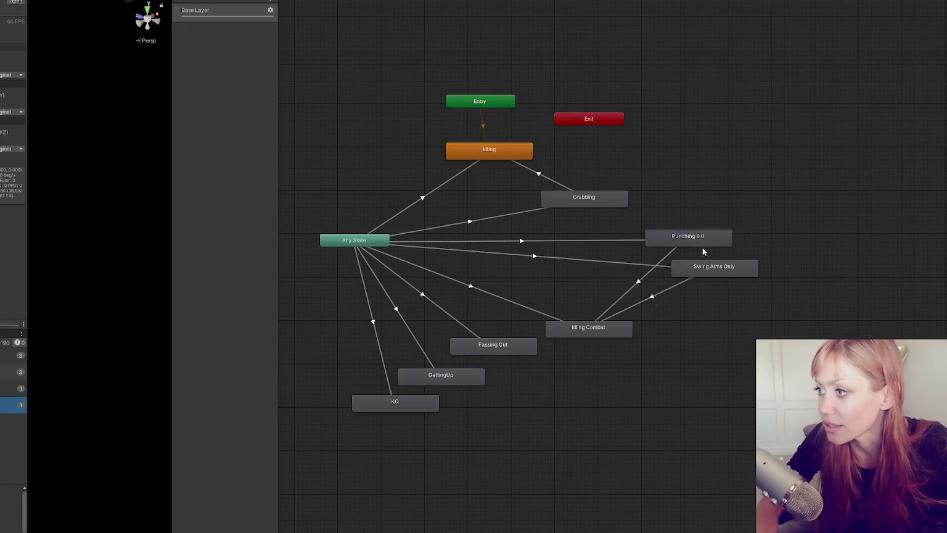
Confirm the Punching 3 0 clip's event calls EndAttackAnim, then run the game in dev mode
double_click(673, 242)
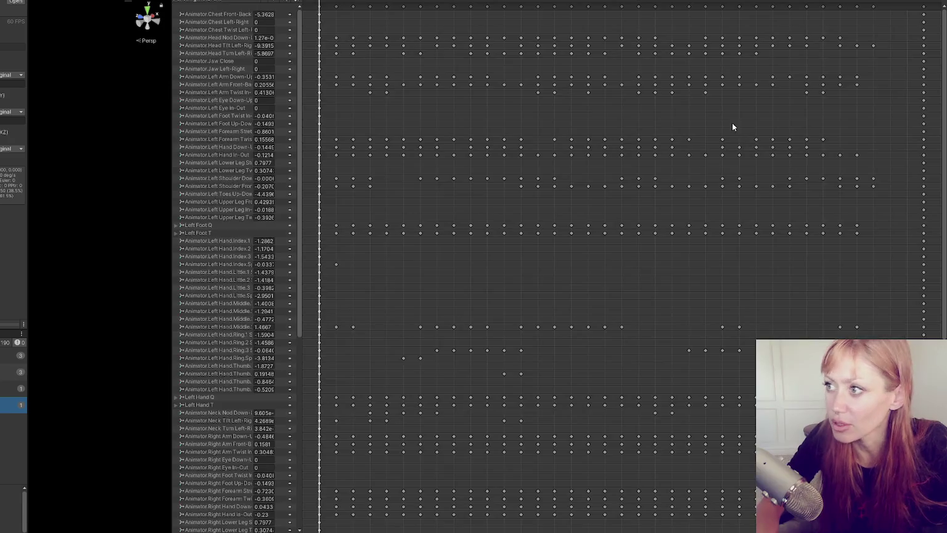
left_click(624, 1)
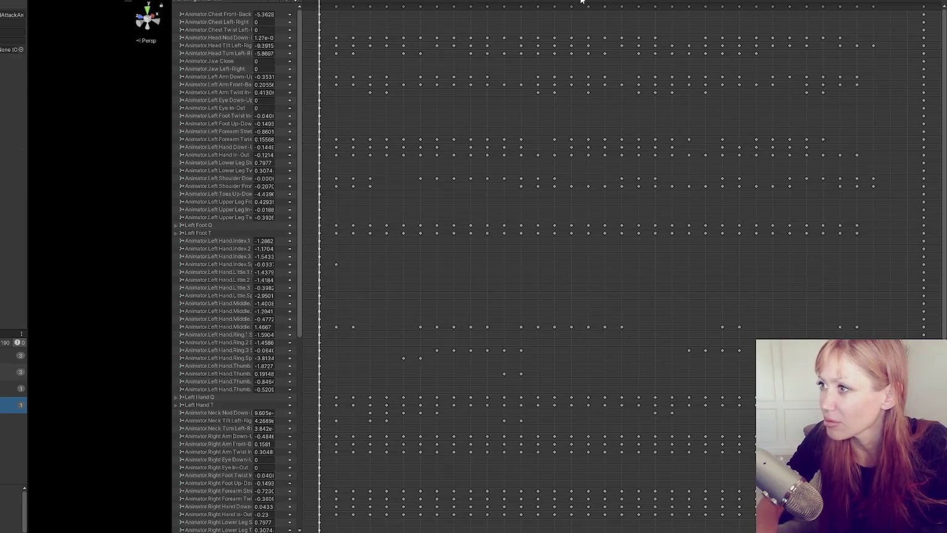
left_click(6, 15)
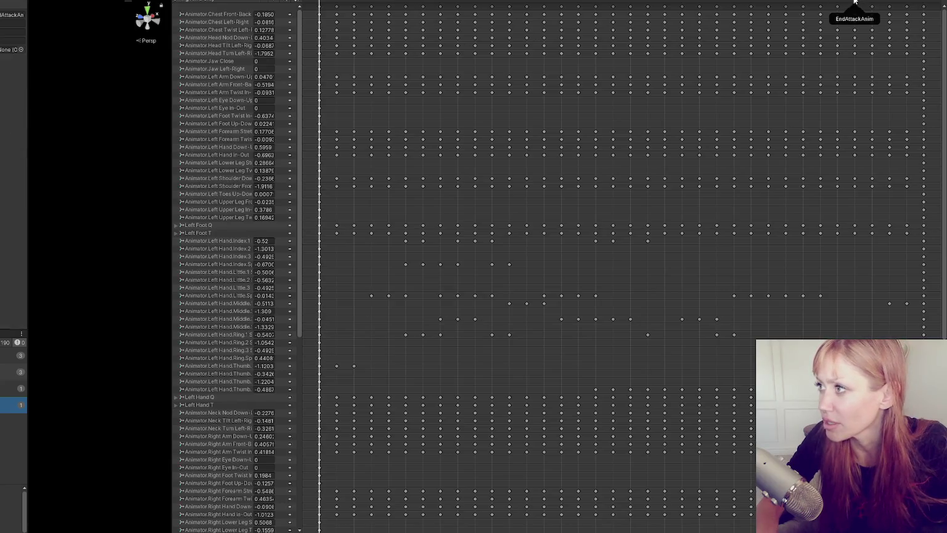
left_click(11, 17)
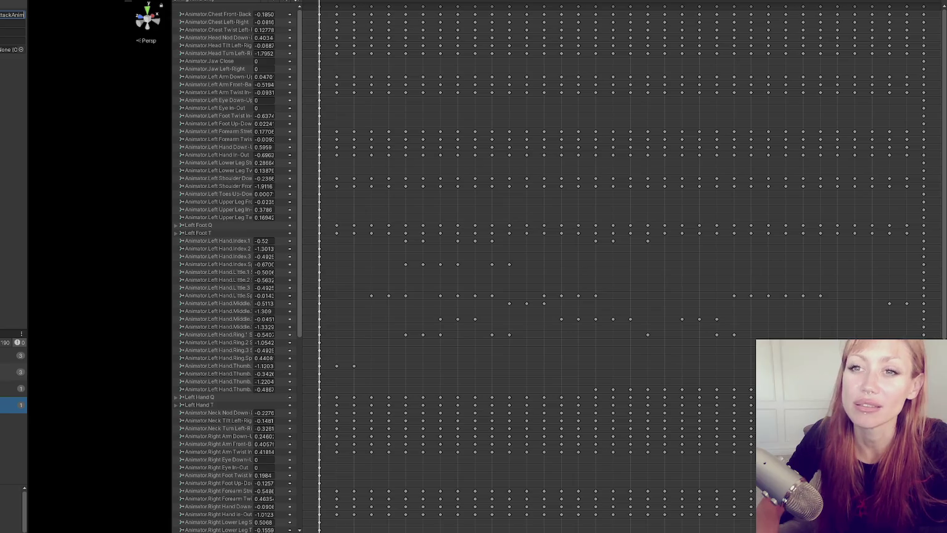
key("Return")
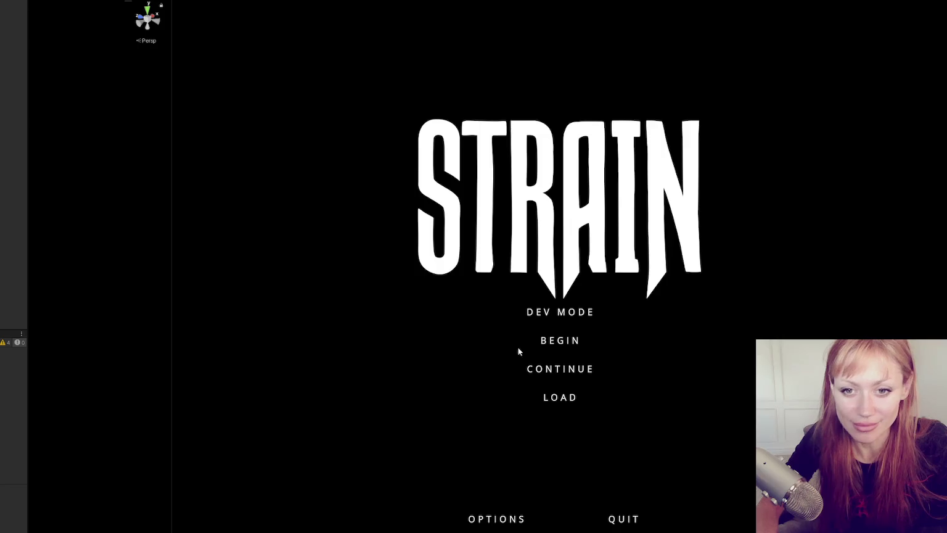
left_click(564, 312)
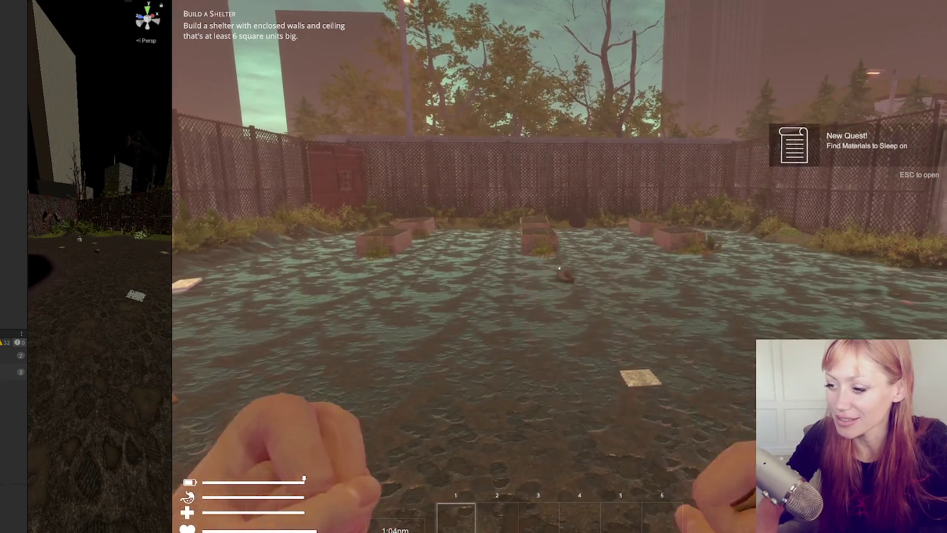
Spawn a stone axe with the 'stone axe' console command, pick it up, and walk toward the fence
key("Escape")
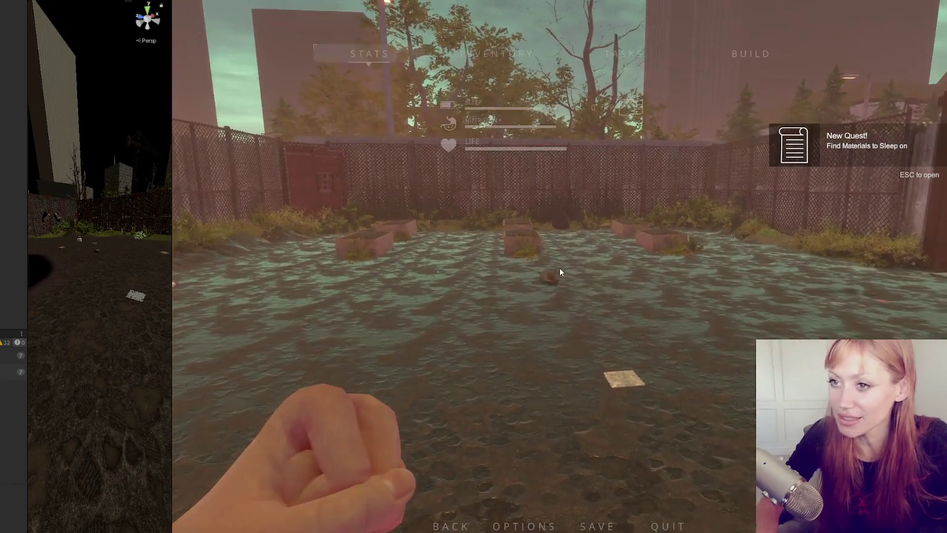
key("Escape")
key("Escape")
key("grave")
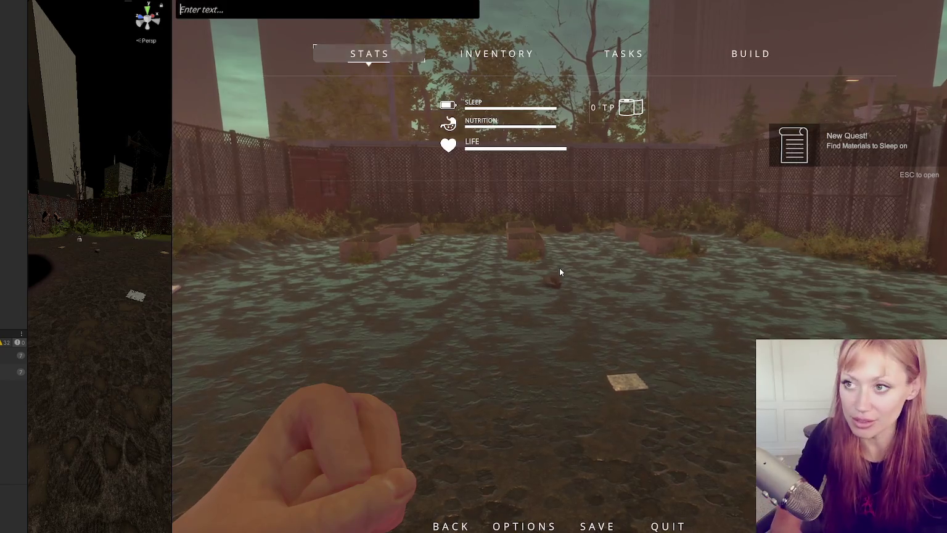
type("stone axe")
key("Return")
key("Escape")
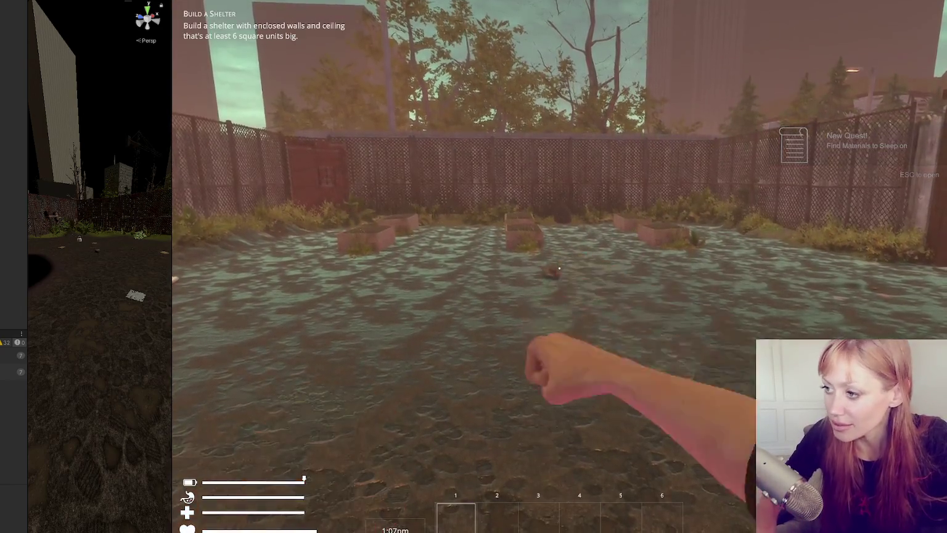
key("e")
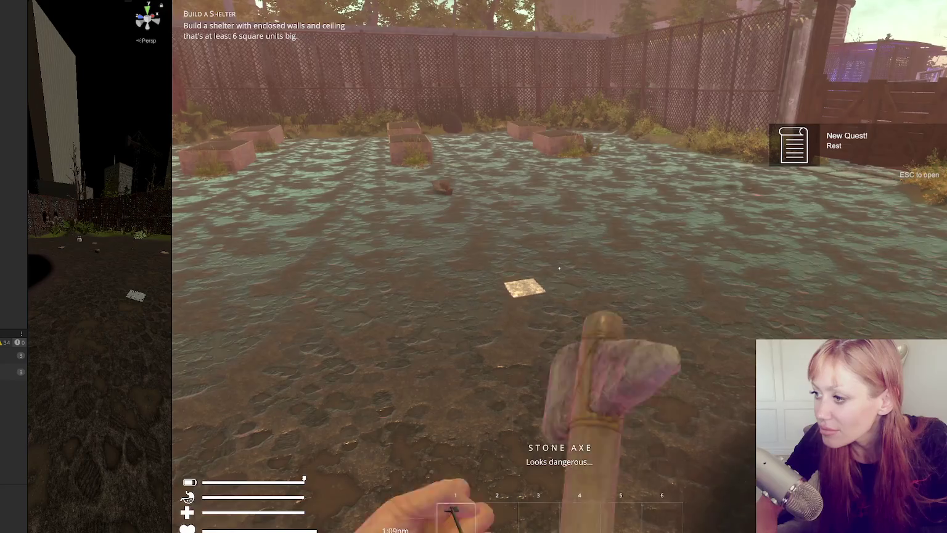
key("w")
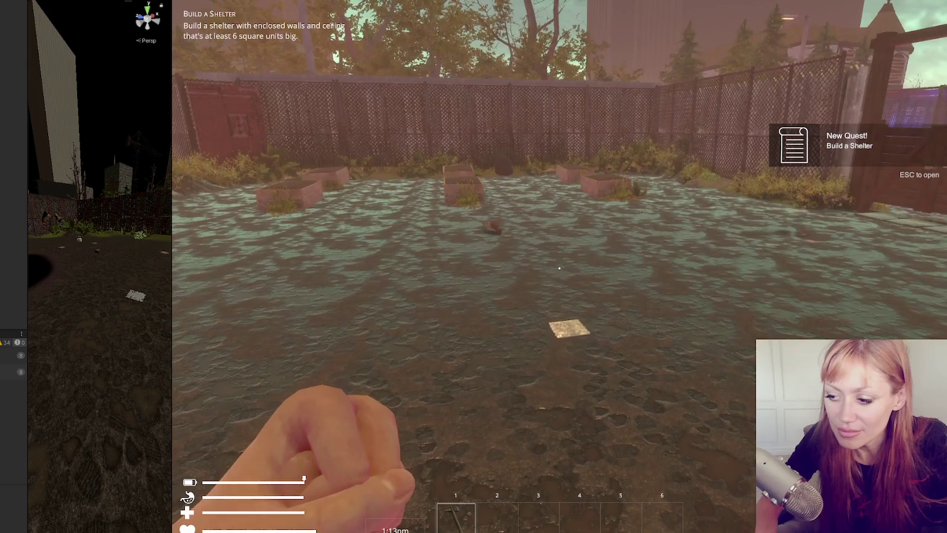
Quit to the title screen and start a fresh game
key("Escape")
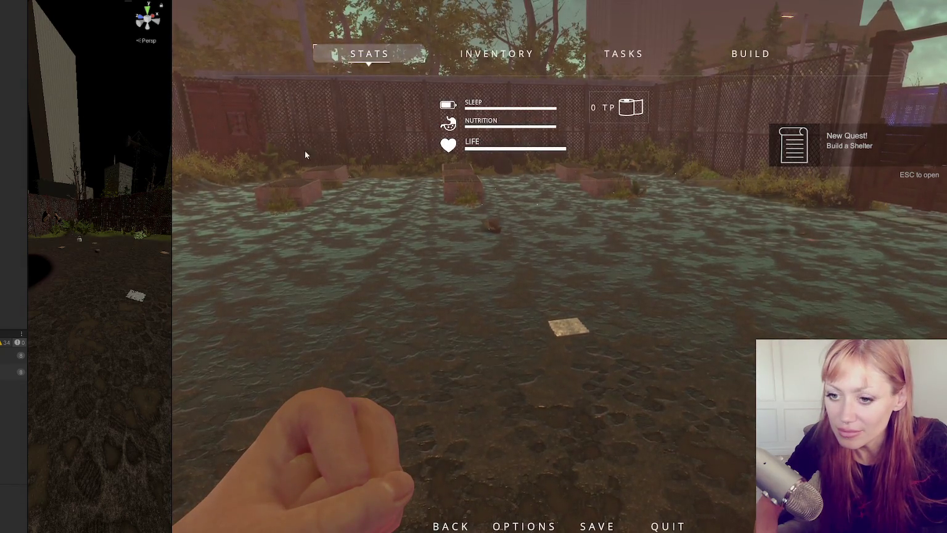
left_click(653, 525)
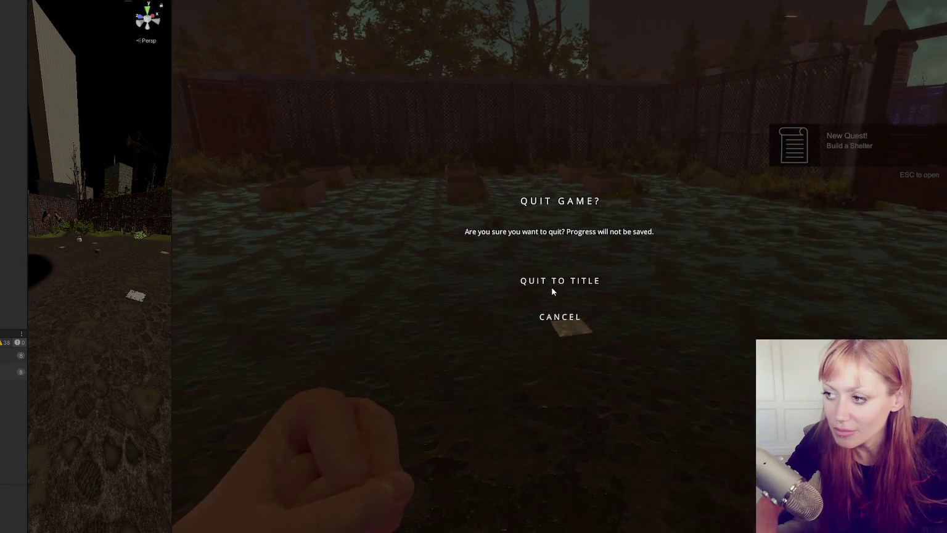
left_click(557, 317)
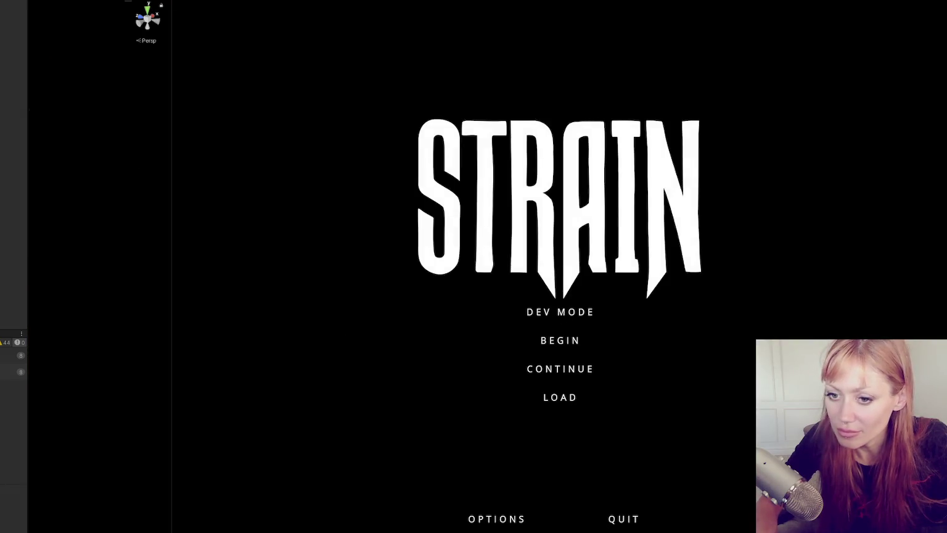
left_click(444, 311)
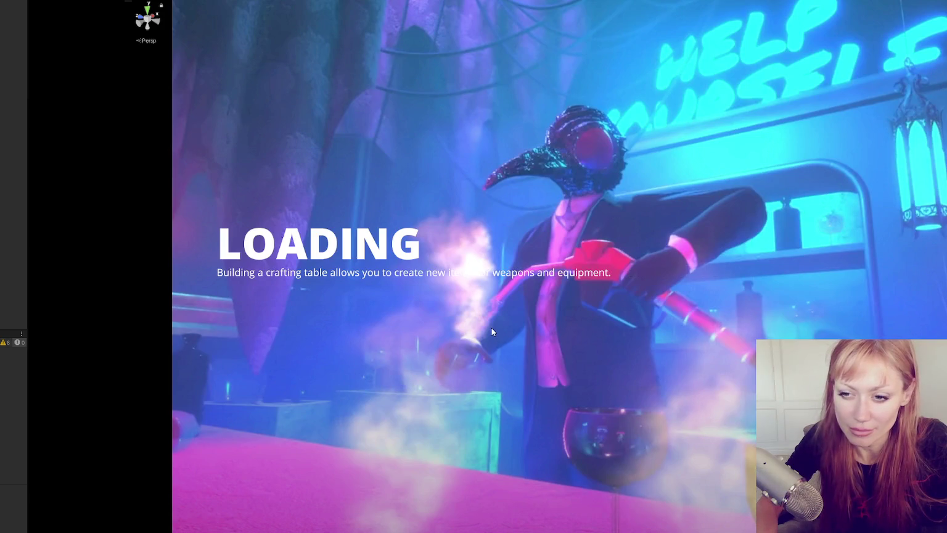
Spawn a crow with 'spawn crow', pick up the stone axe, and pause the game
key("Escape")
key("Escape")
key("Escape")
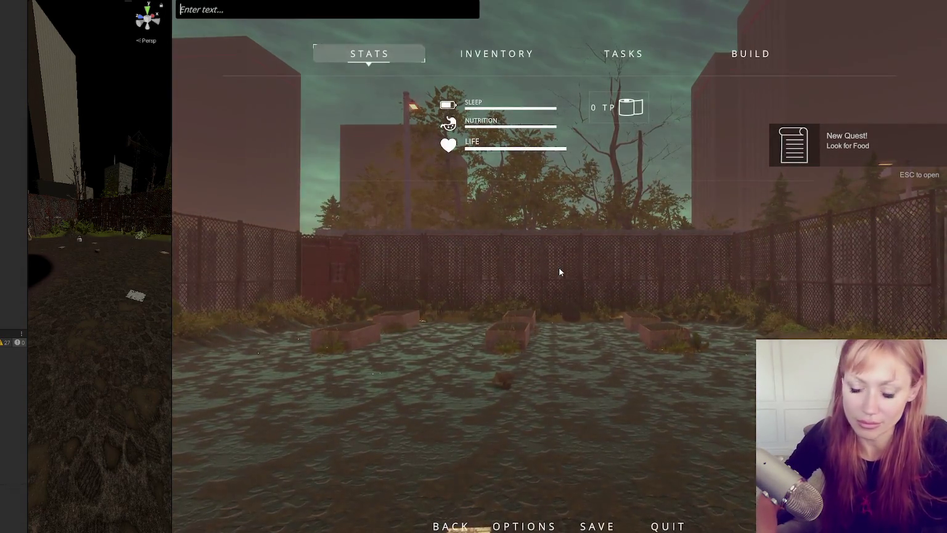
type("spawn crow")
key("Return")
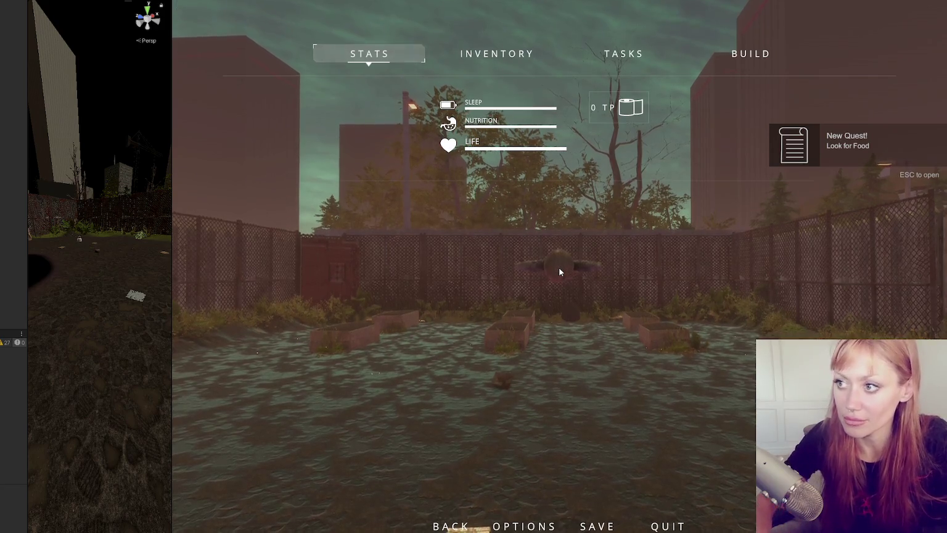
key("Escape")
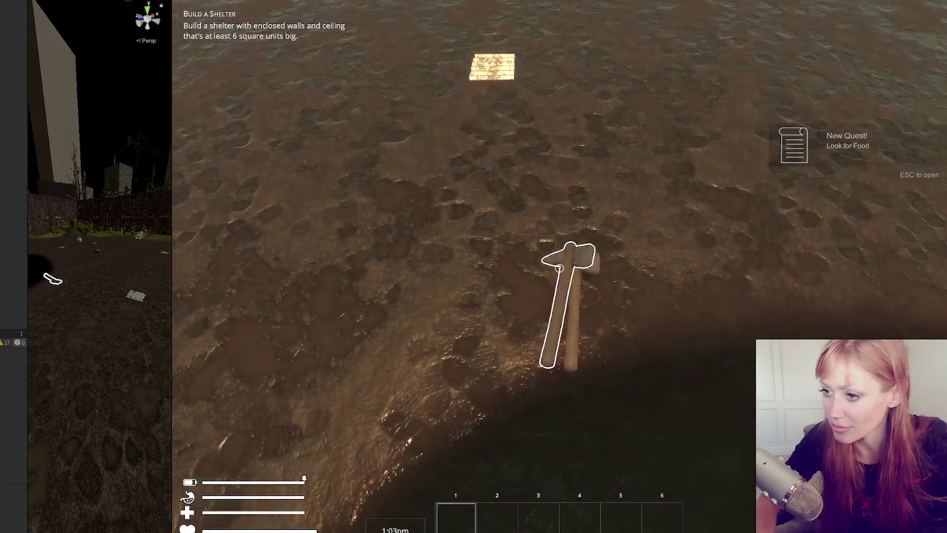
key("e")
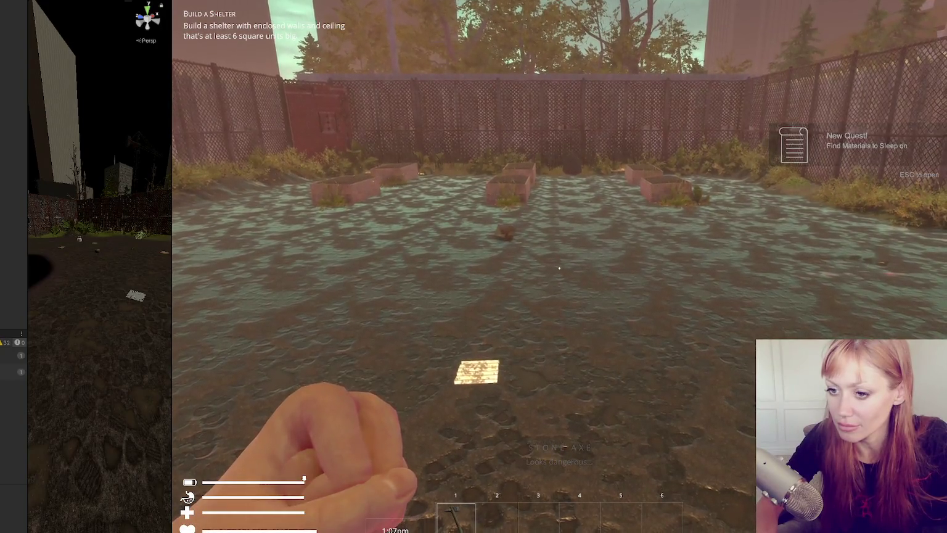
key("Escape")
key("alt+Tab")
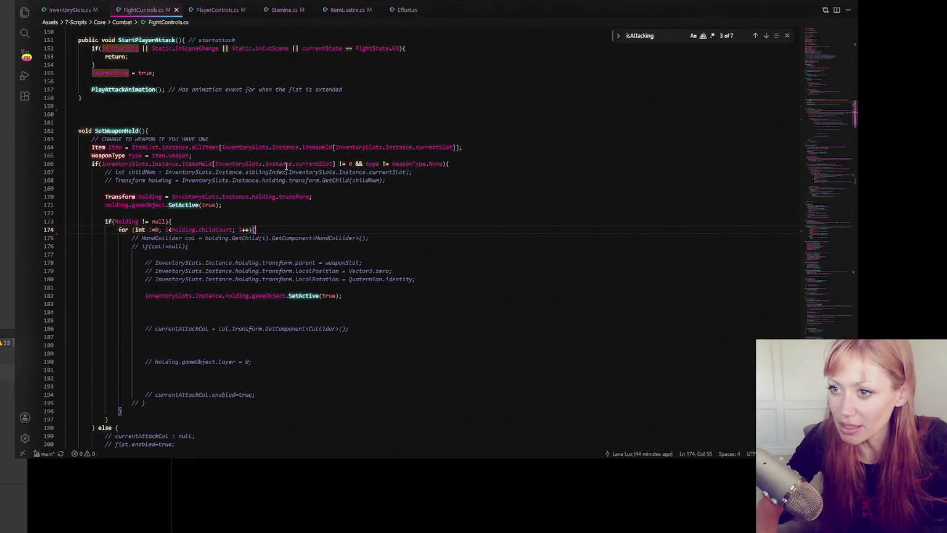
Jump from the PlayAttackAnimation call to its definition and locate the Swing case's StartSwinging call
scroll(288, 191, "up", 5)
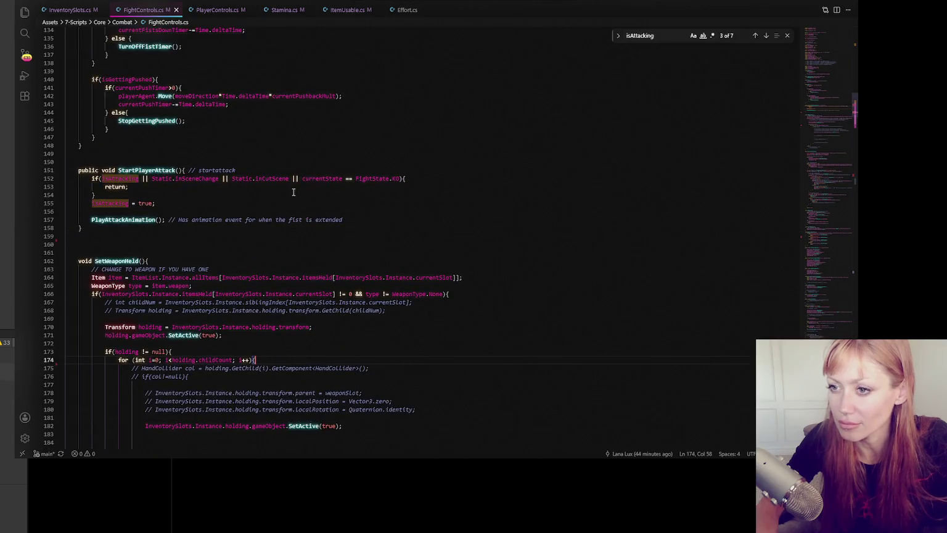
double_click(124, 220)
key("ctrl+f")
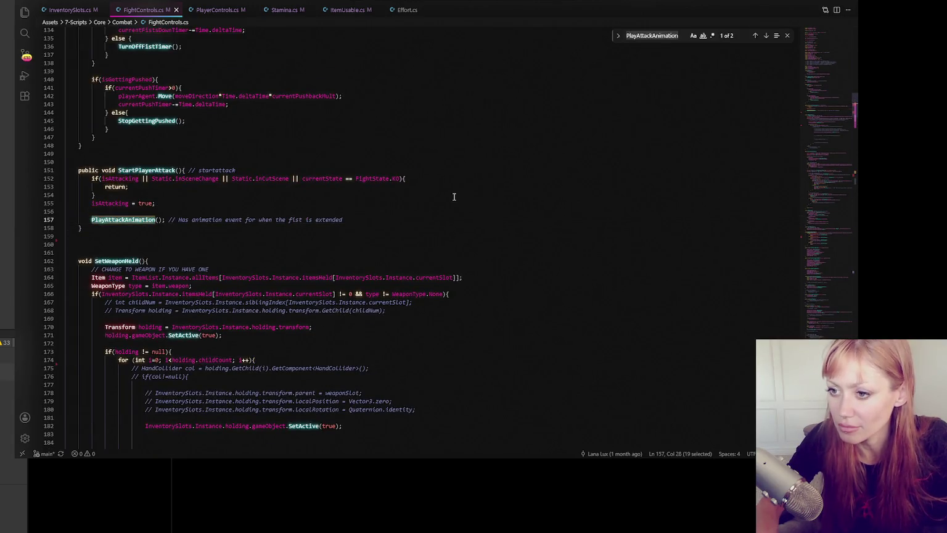
left_click(766, 35)
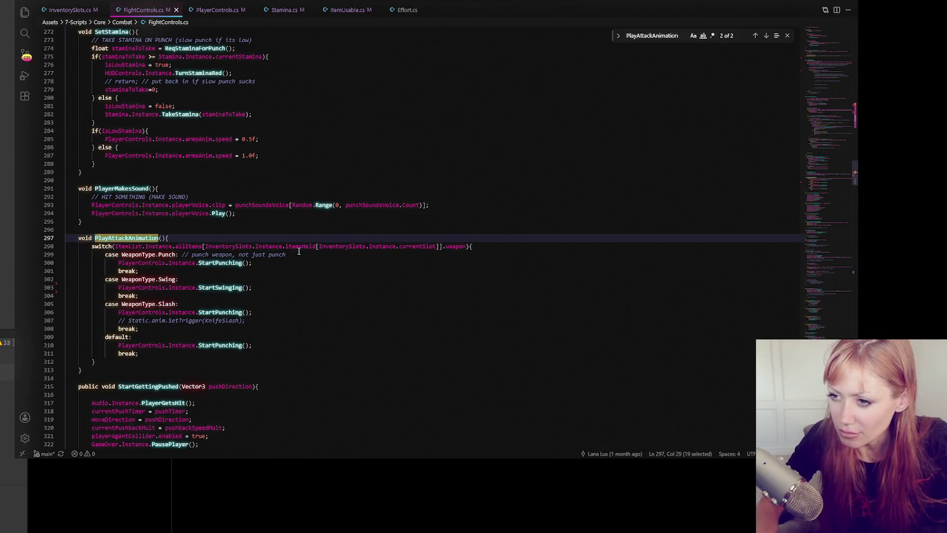
double_click(228, 287)
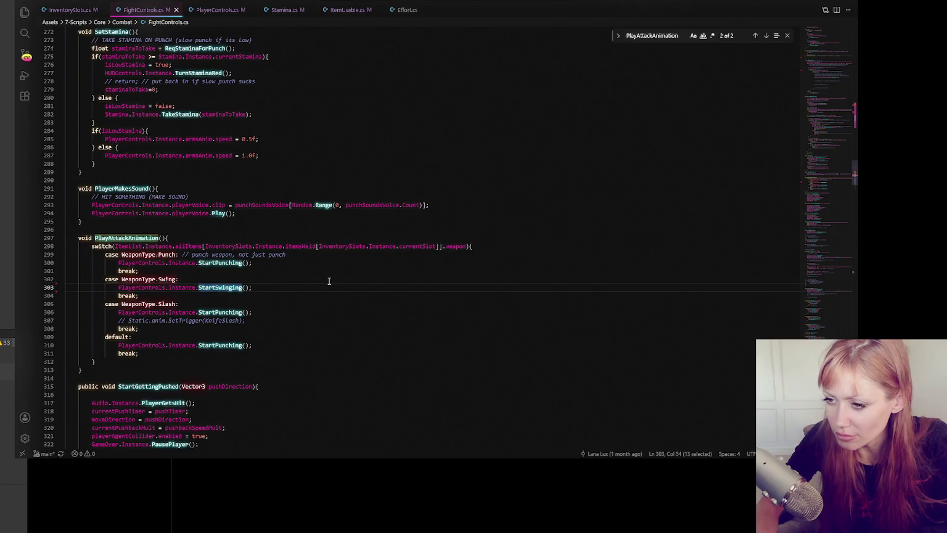
scroll(378, 267, "down", 5)
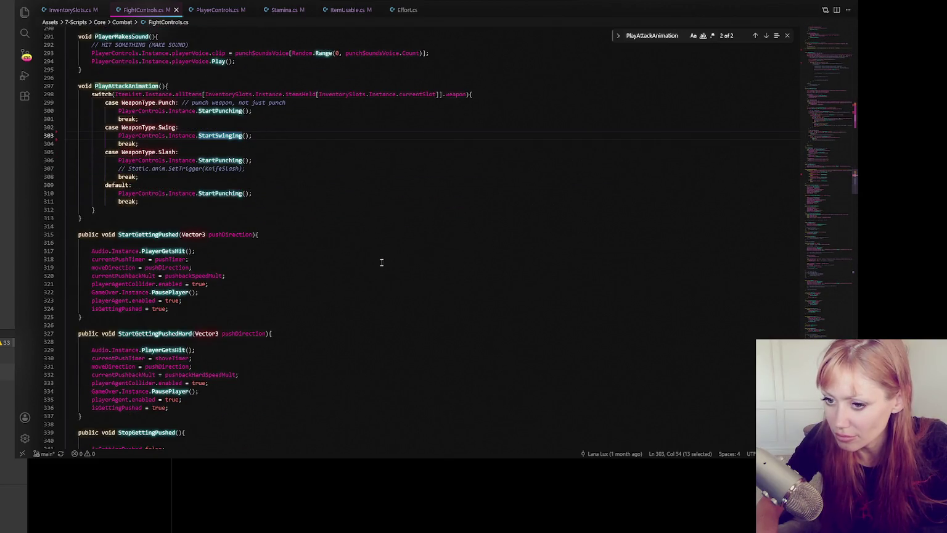
scroll(381, 263, "down", 5)
scroll(277, 298, "down", 4)
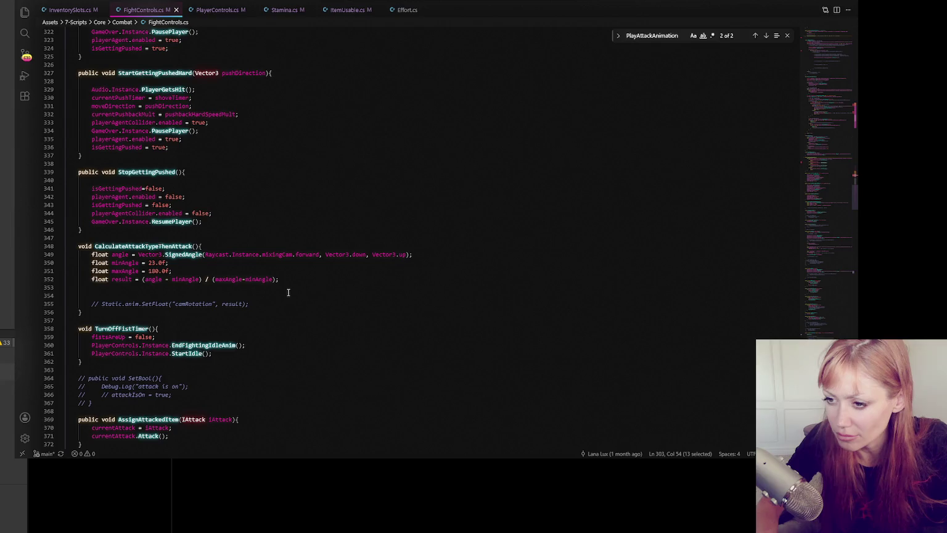
key("alt+Tab")
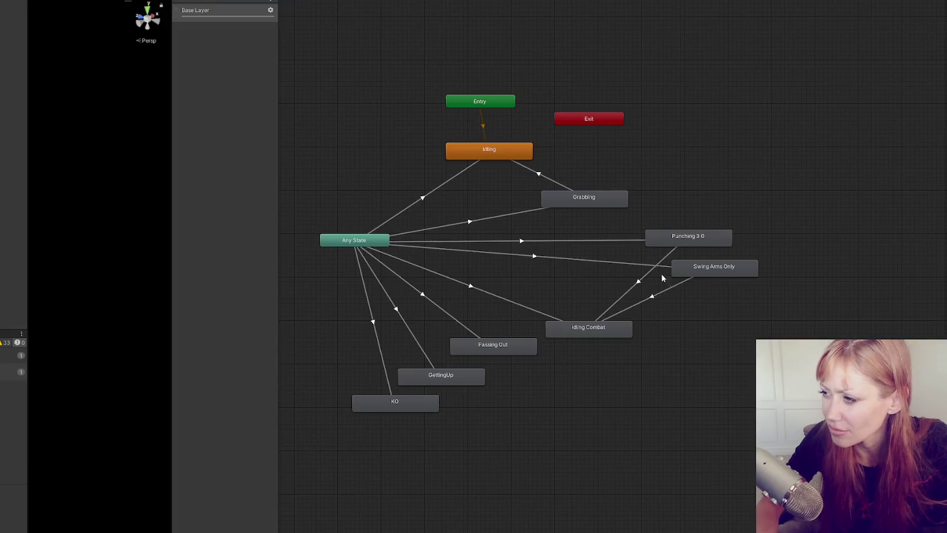
Inspect the Any State to Swing Arms Only and Swing Arms Only to Idling Combat transitions
left_click(700, 270)
left_click(648, 270)
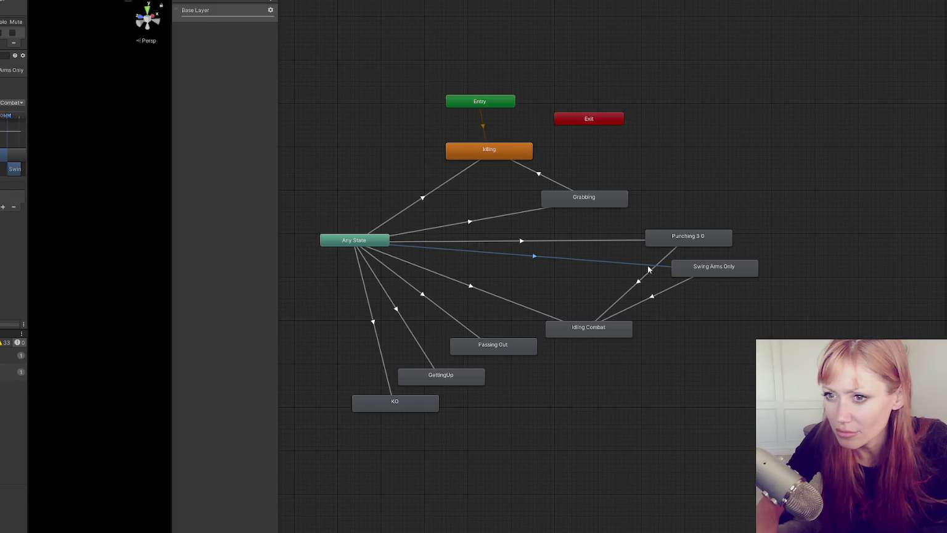
left_click(9, 117)
left_click_drag(8, 117, 2, 117)
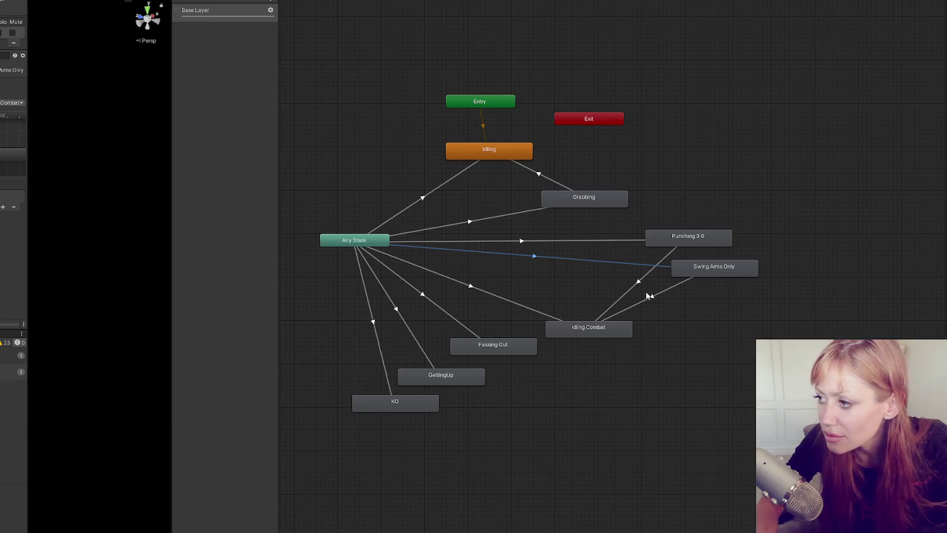
left_click(648, 299)
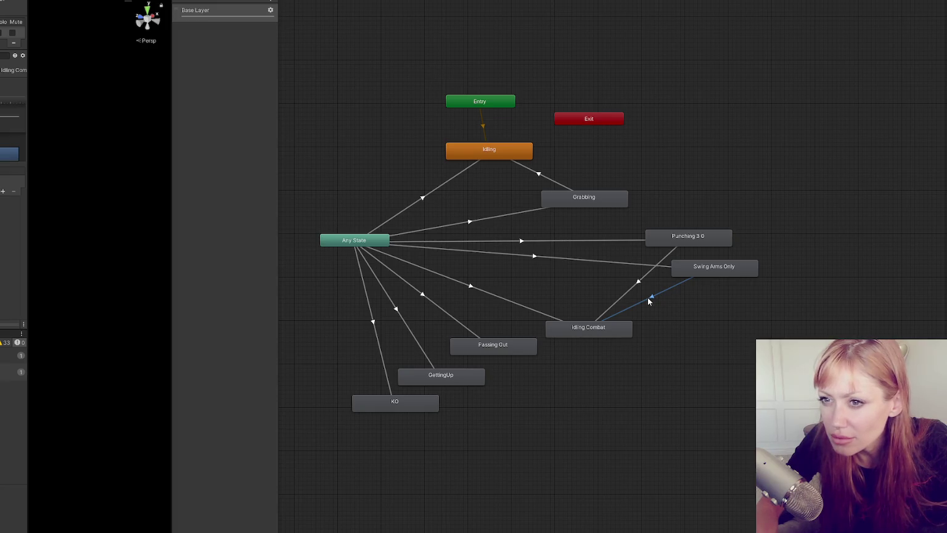
Review the attack clip's EndAttackAnim and StartAttackAnim animation events
left_click(700, 278)
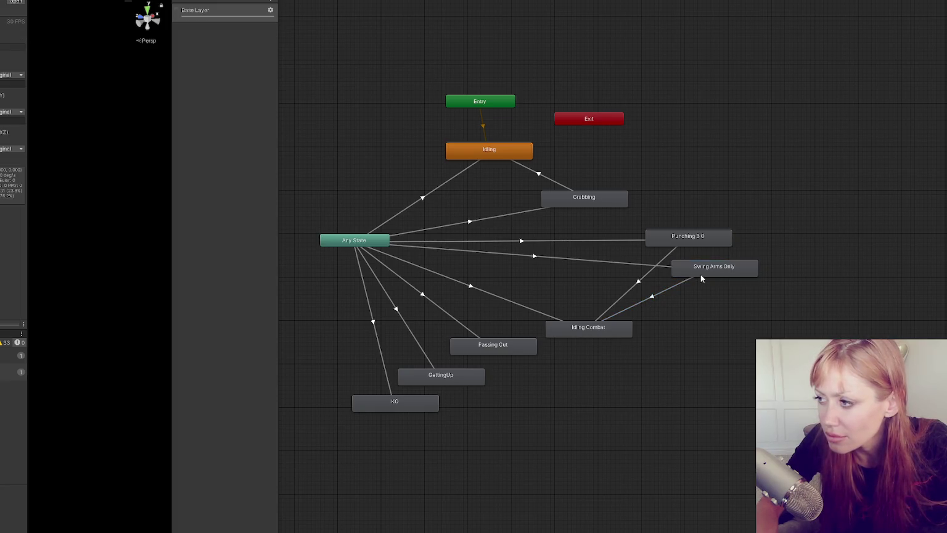
left_click(15, 2)
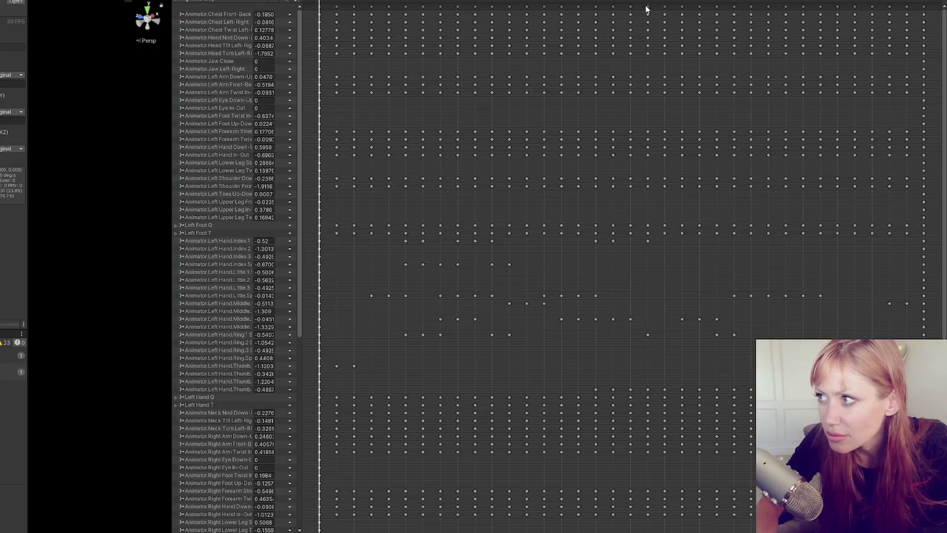
left_click(803, 2)
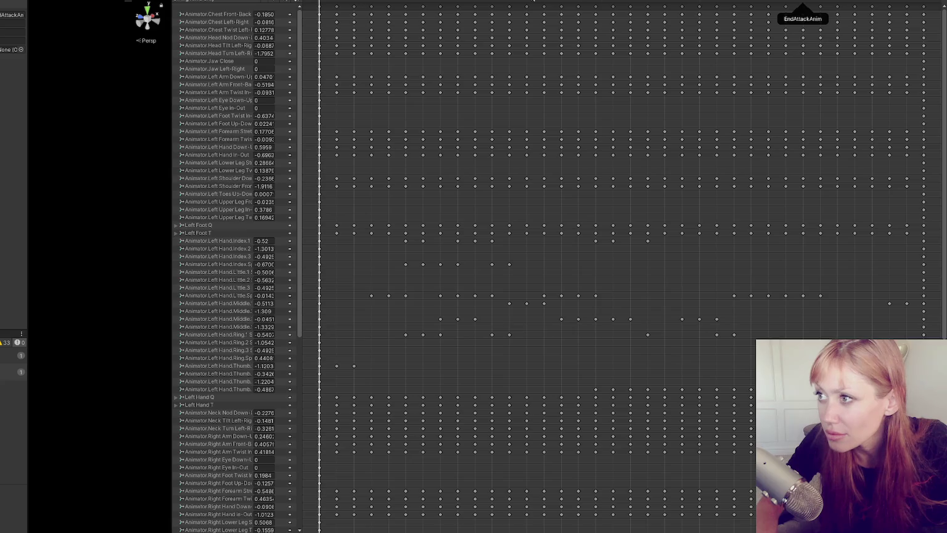
left_click(510, 1)
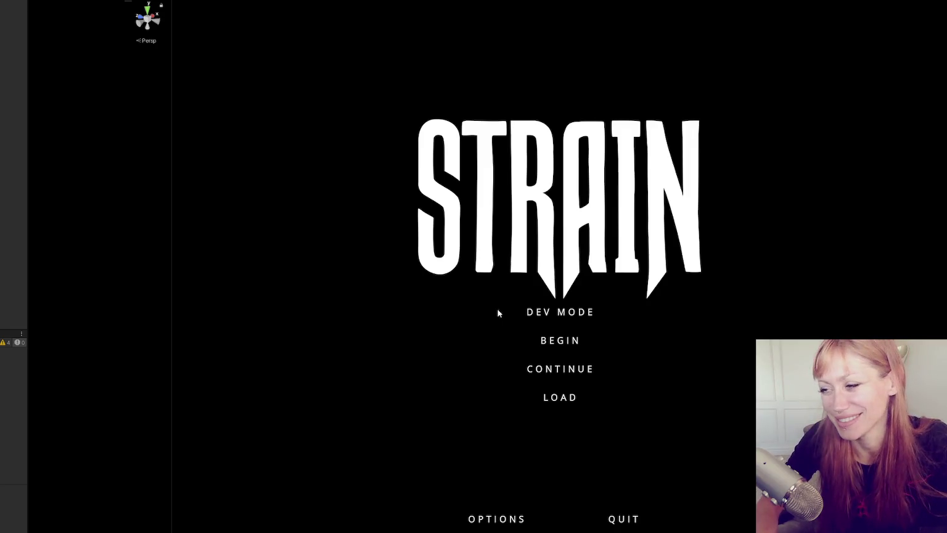
Start DEV MODE, spawn a stone axe with the 'stone axe' command, pick it up, and pause
left_click(545, 312)
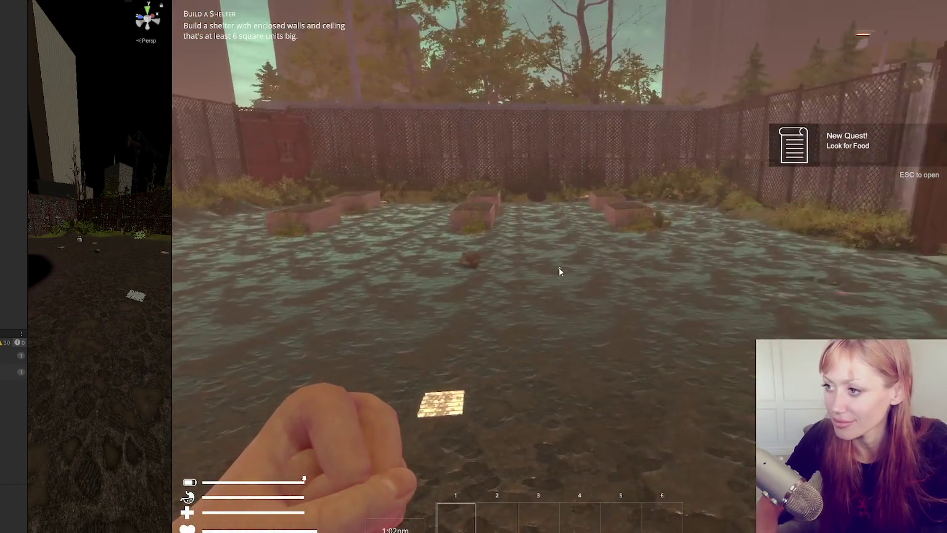
key("Escape")
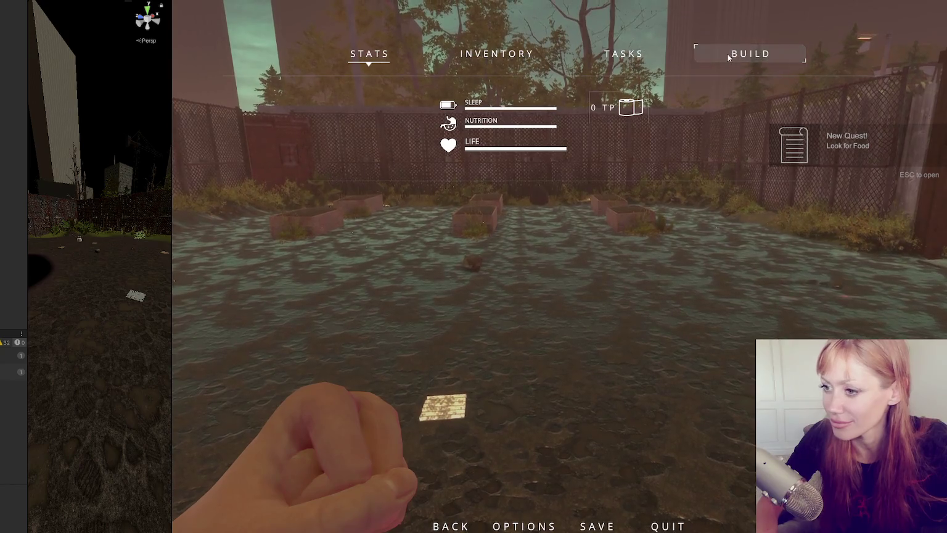
type("stone ae")
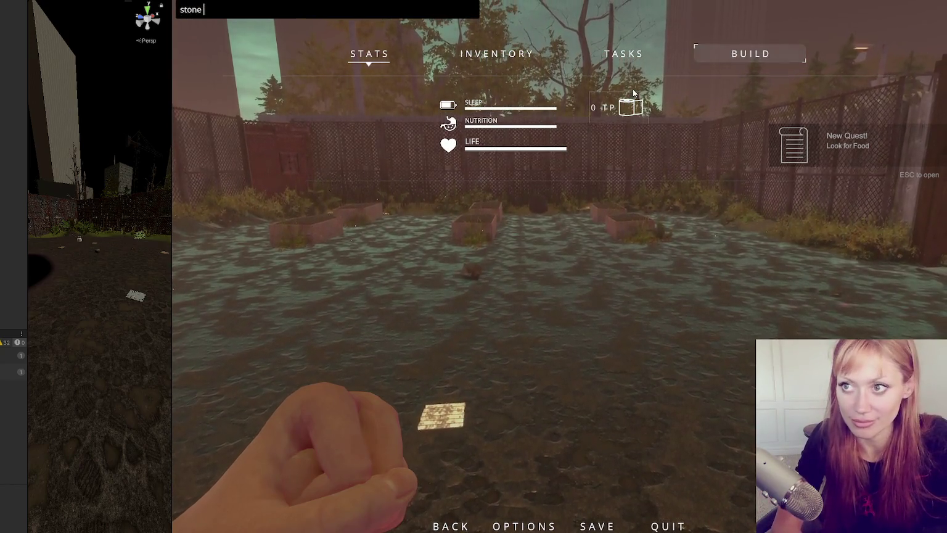
key("BackSpace")
type("xe")
key("Return")
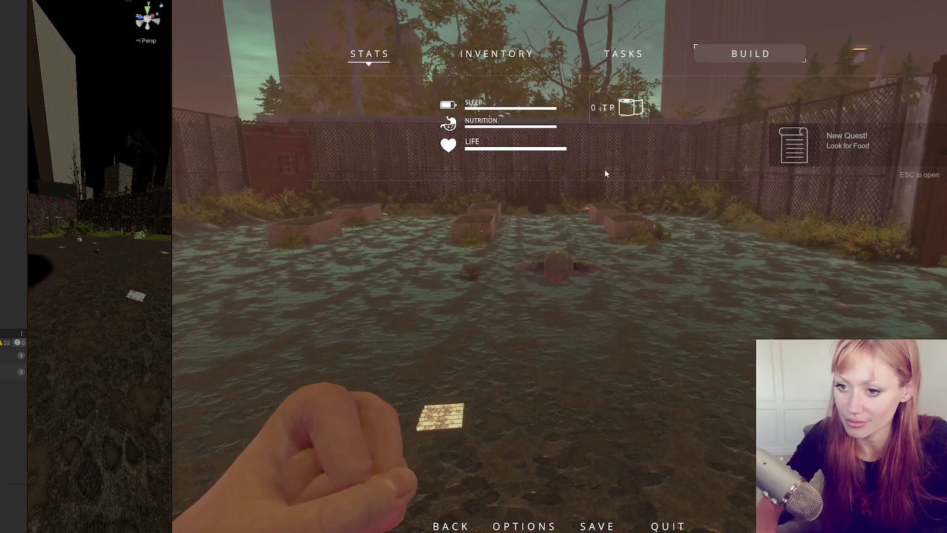
key("Escape")
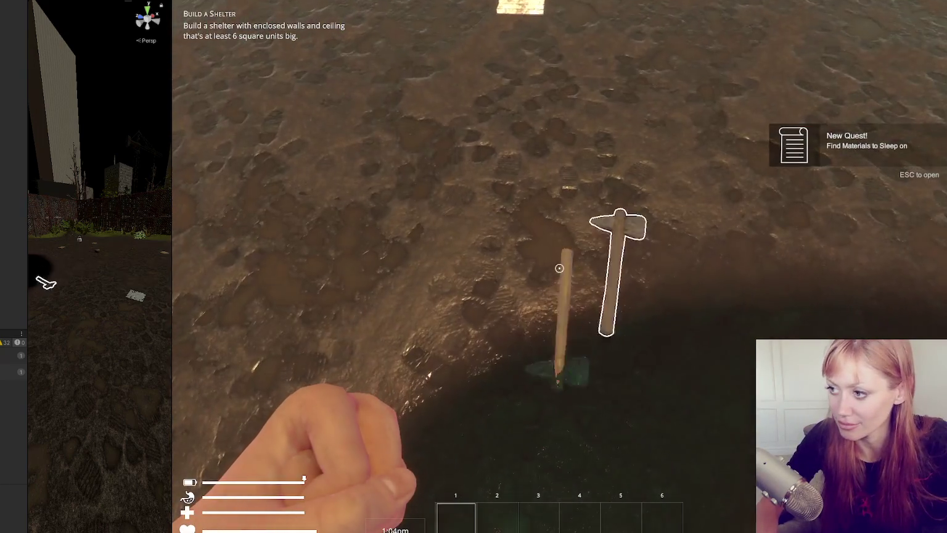
key("e")
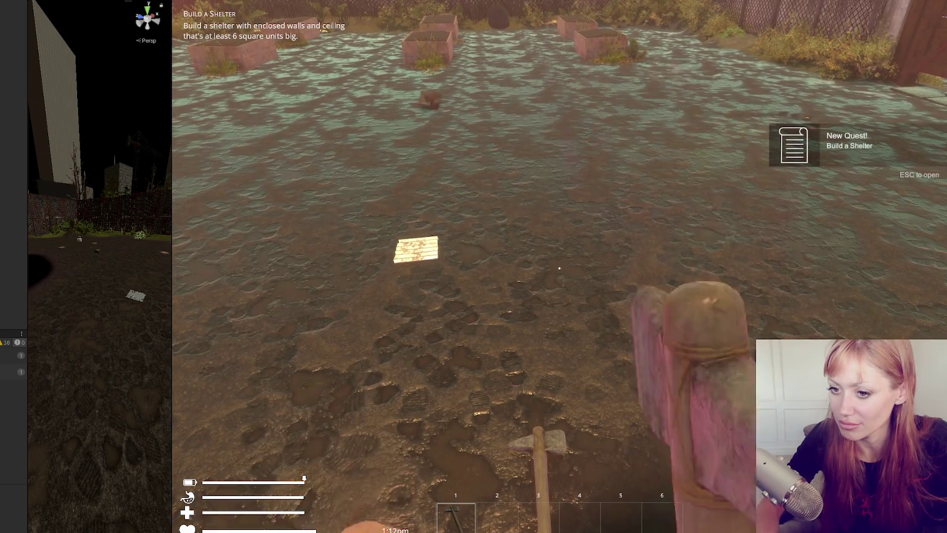
key("Escape")
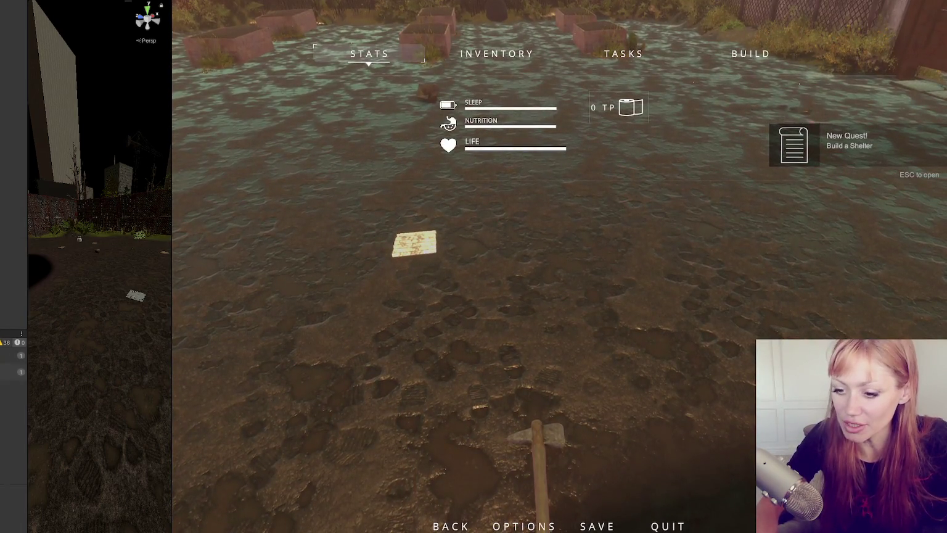
key("alt+Tab")
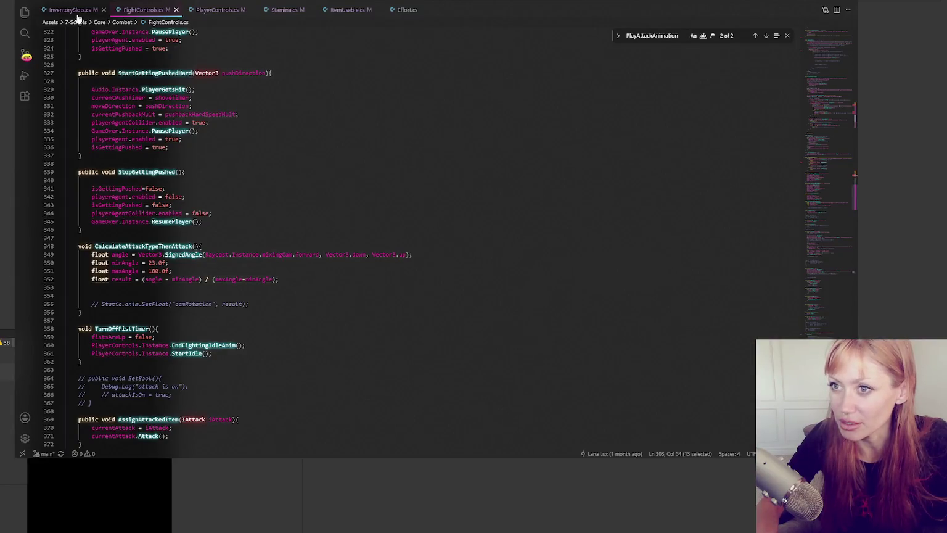
Add Debug.Log("Start attack anim"); inside the StartAttackAnim method
left_click(77, 10)
left_click(143, 10)
left_click(224, 206)
key("ctrl+f")
type("startattac")
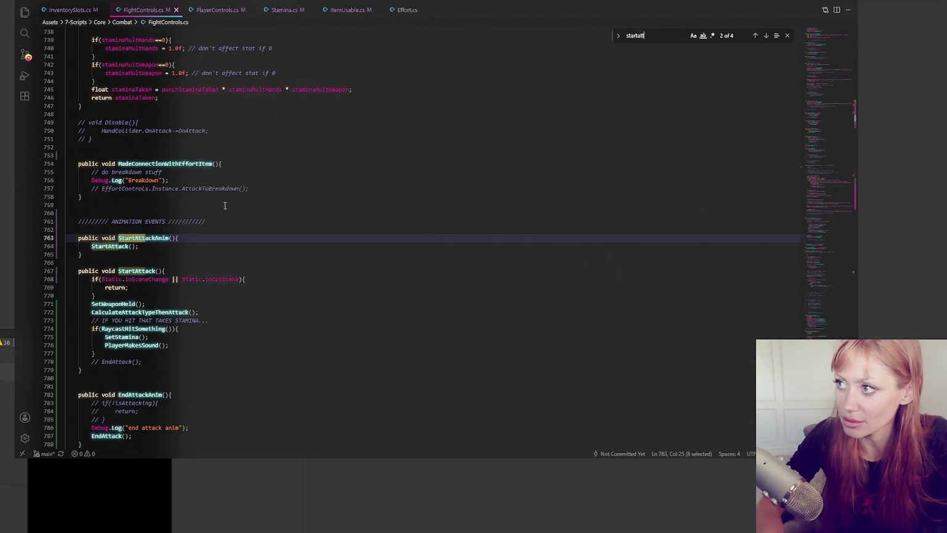
left_click(197, 241)
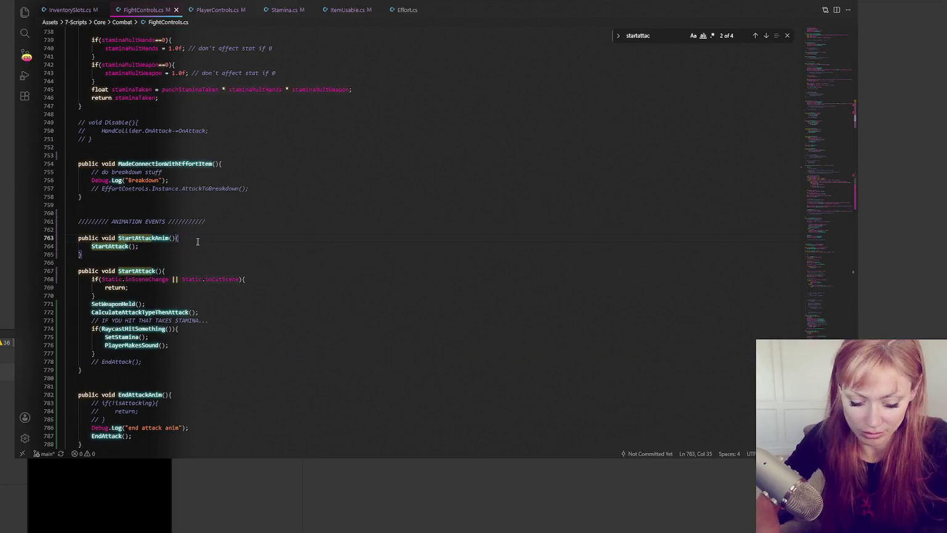
key("Return")
type("Debug.Log(\"Start attack anim\"")
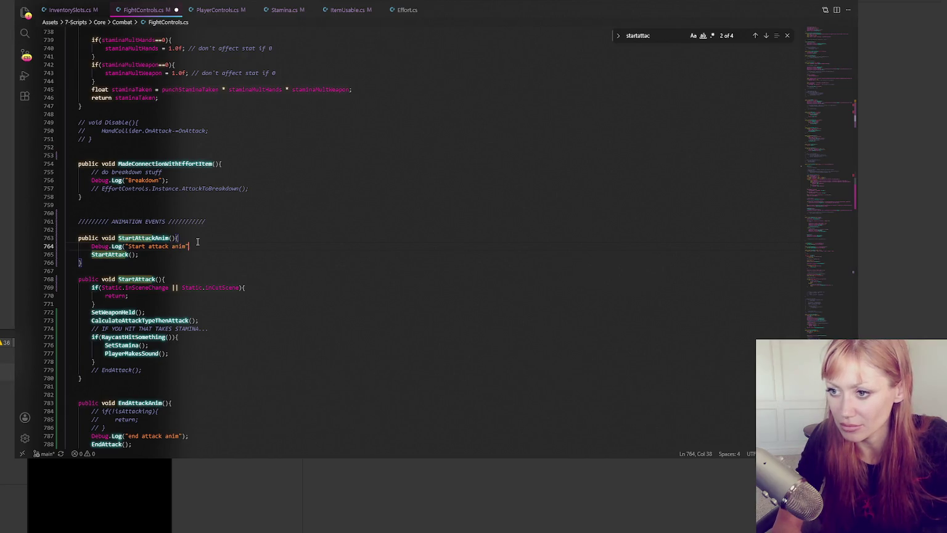
type(");")
Copy the log line into StartAttack as "Start attack" and return to Unity to recompile
key("shift+Up")
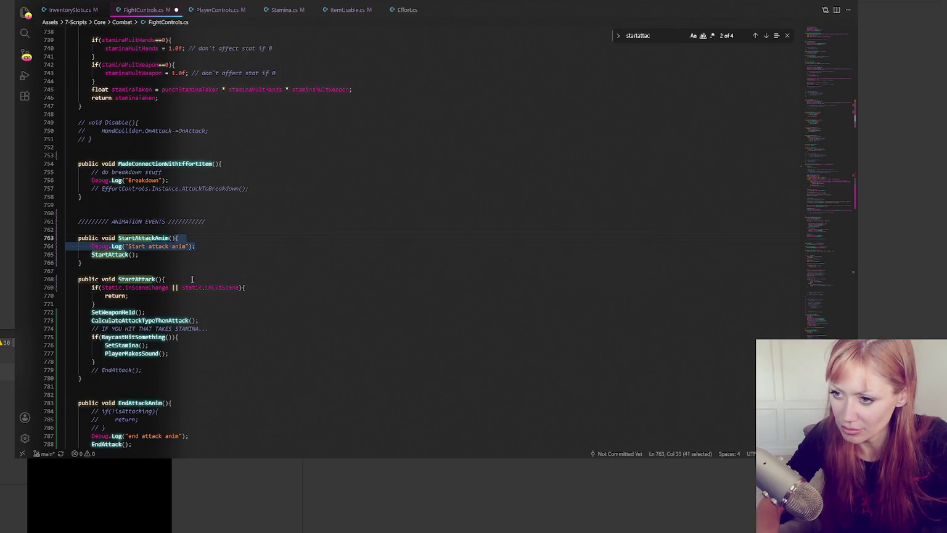
key("ctrl+c")
left_click(192, 279)
key("ctrl+v")
left_click(178, 288)
key("BackSpace")
key("BackSpace")
key("BackSpace")
left_click(244, 269)
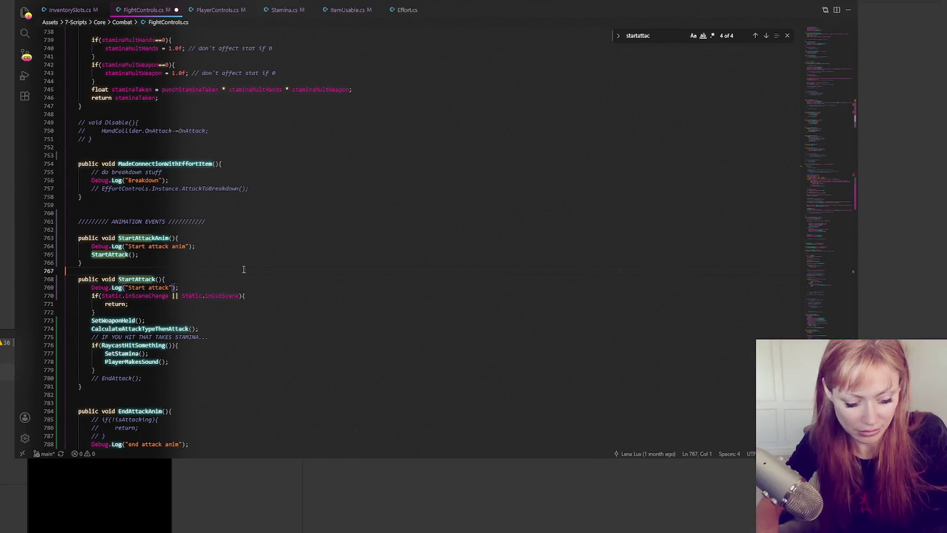
key("alt+Tab")
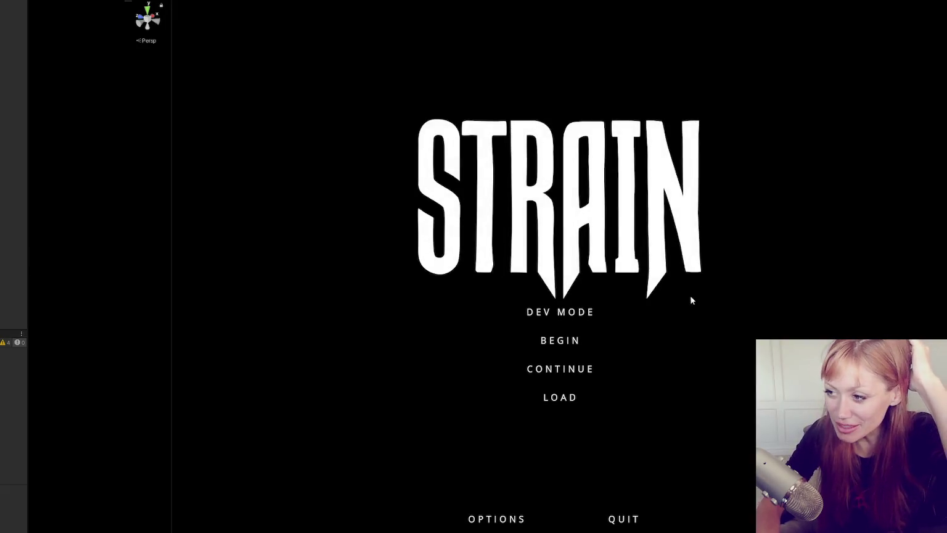
Start DEV MODE and throw a right-hand and a left-hand punch
left_click(583, 312)
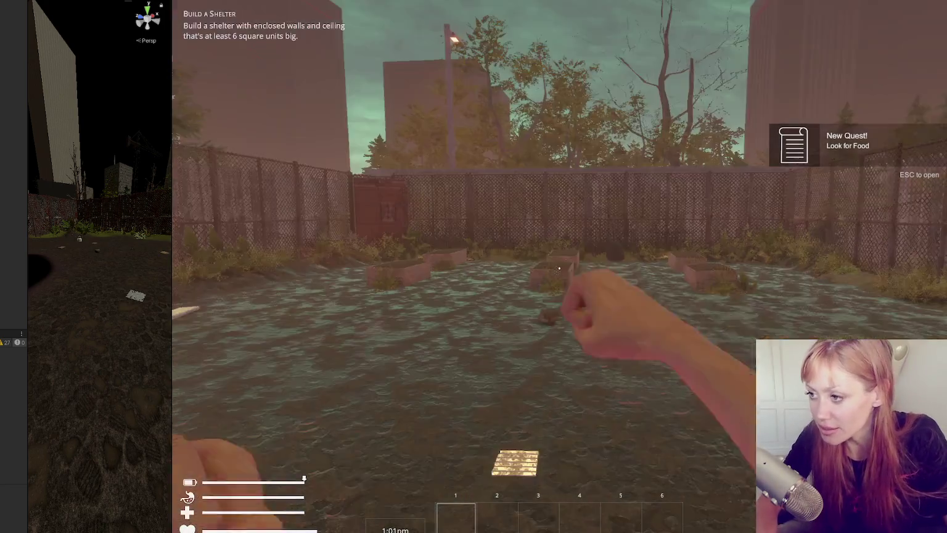
key("w")
left_click(559, 268)
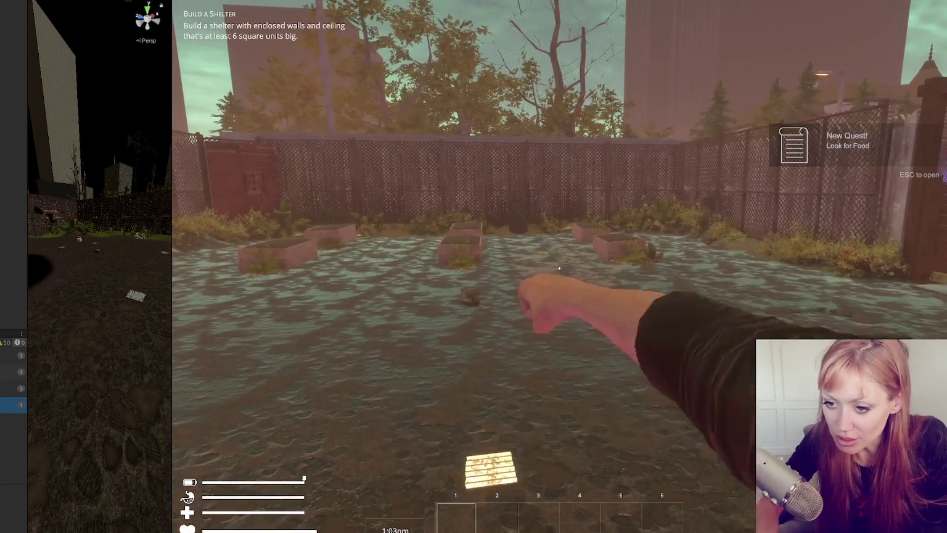
left_click(560, 267)
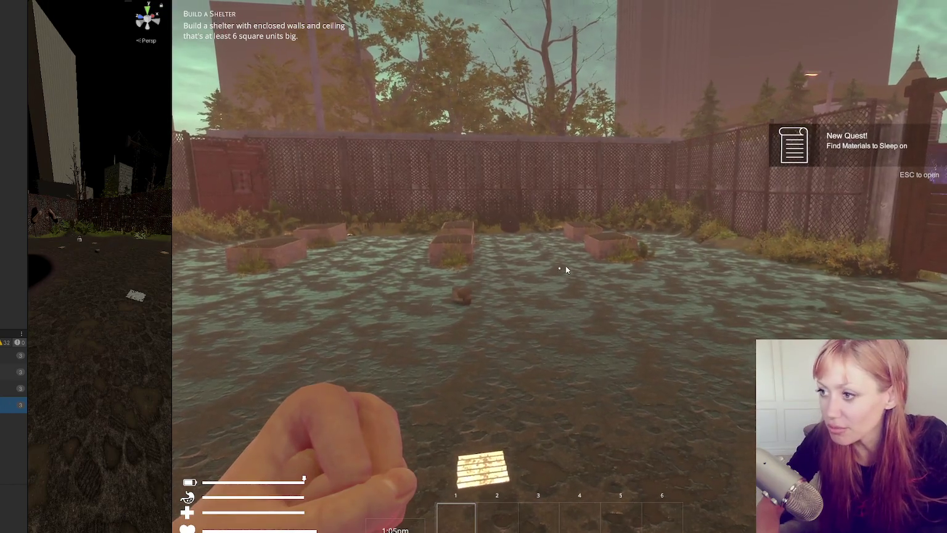
Spawn a stone axe via the console, equip it in hand, then stop the play-test
key("Escape")
key("grave")
type("stone add")
key("Return")
key("Escape")
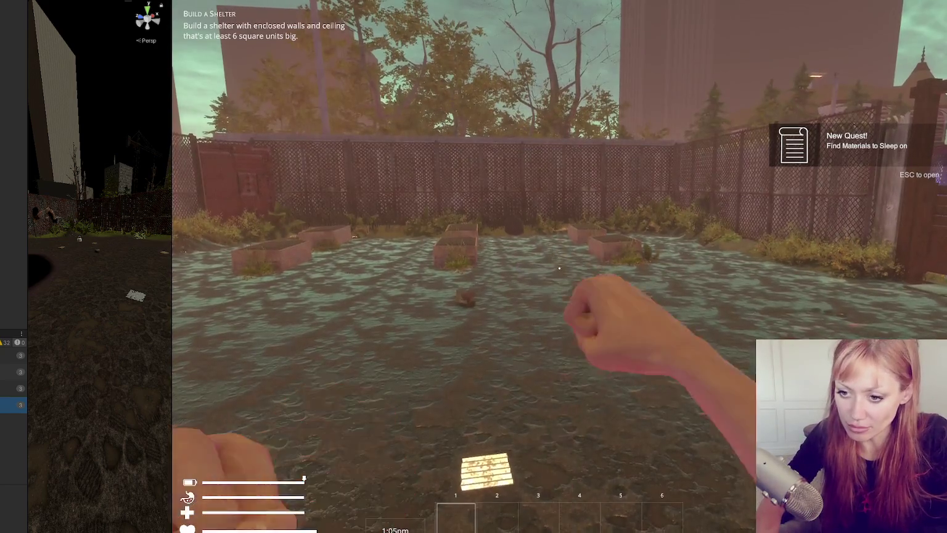
key("1")
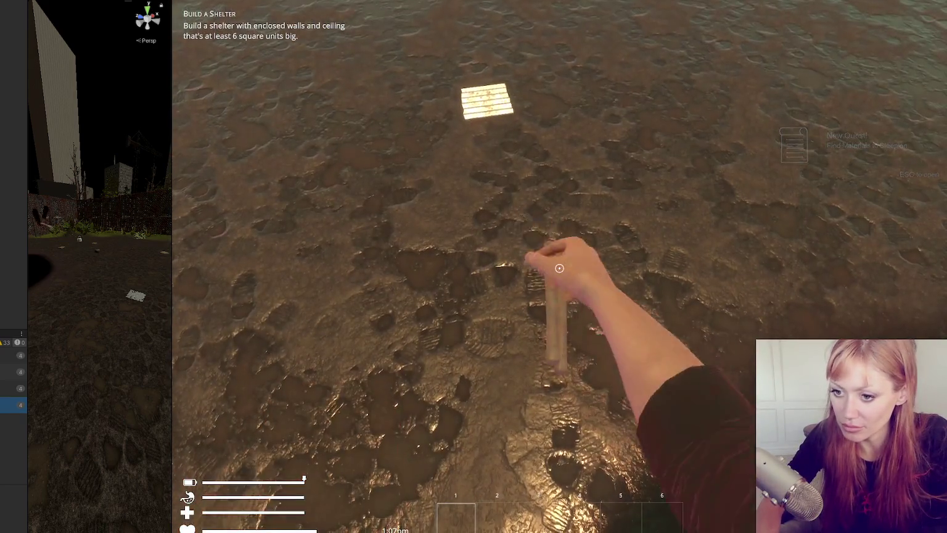
key("1")
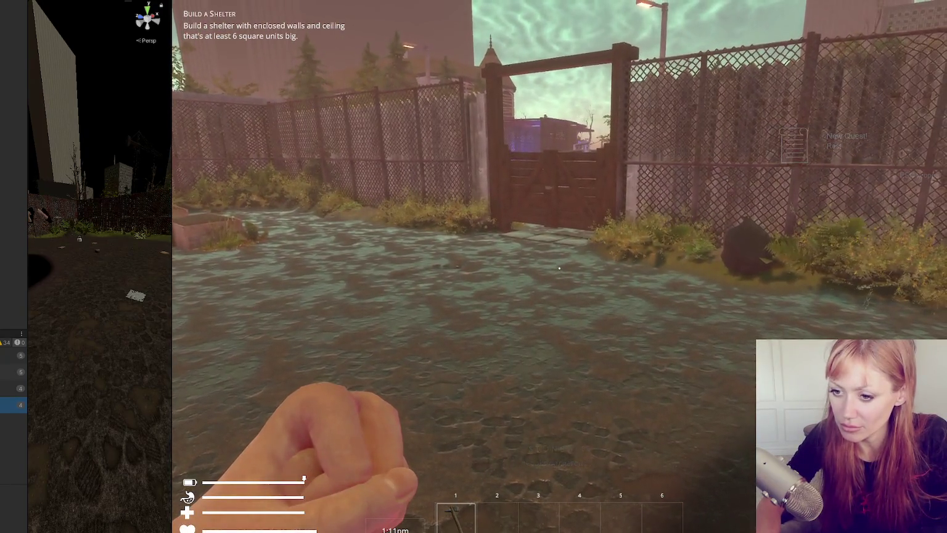
key("Escape")
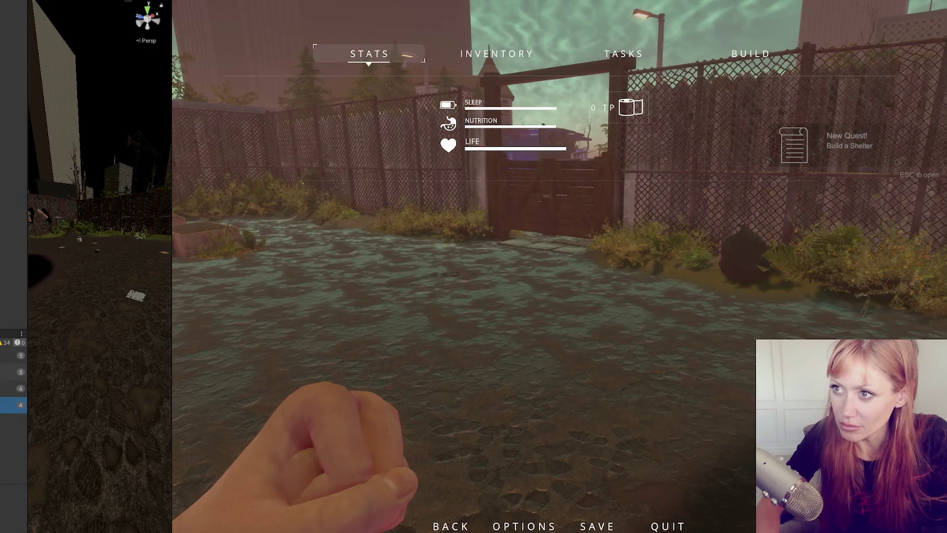
key("ctrl+p")
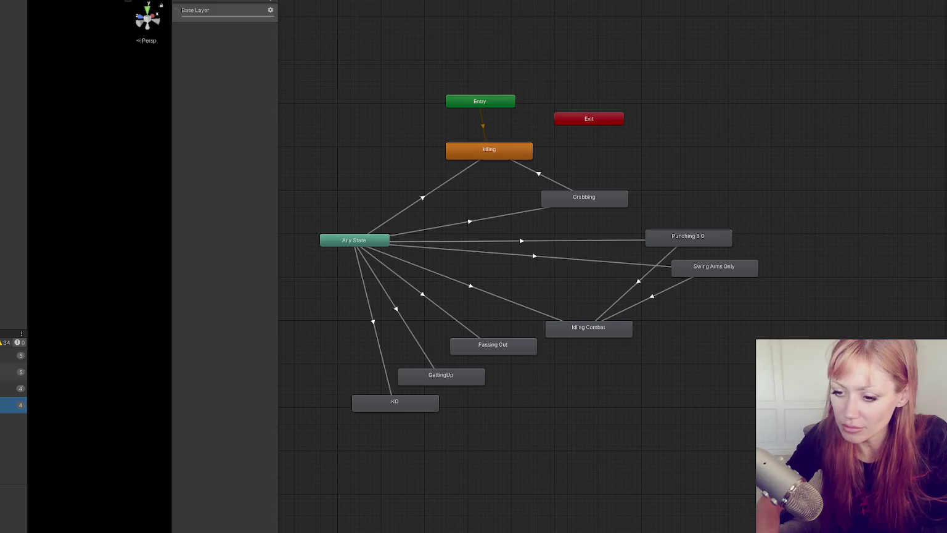
Bring FightControls.cs back up in the code editor, showing StartAttack and EndAttackAnim
key("alt+Tab")
scroll(144, 231, "down", 5)
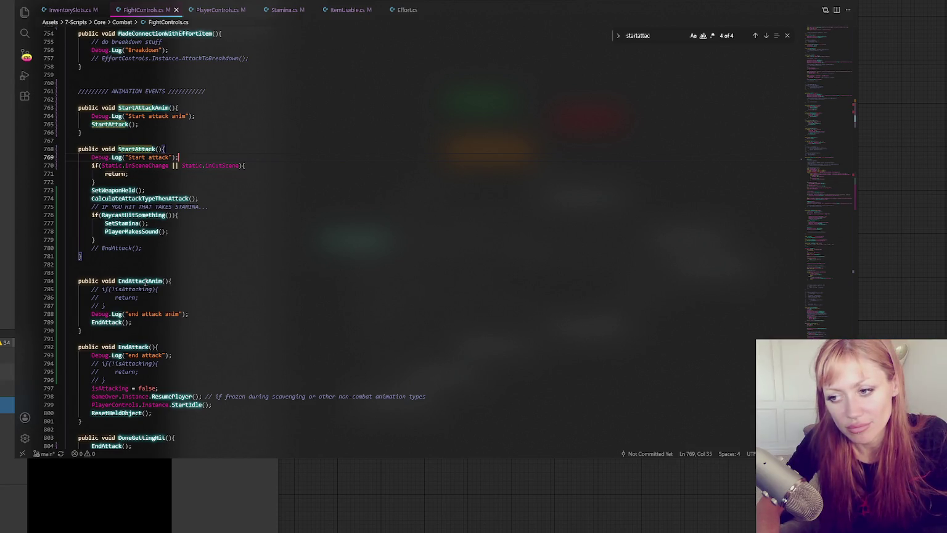
Review StartAttack's calls and jump to the CalculateAttackTypeThenAttack definition and back
left_click(151, 231)
left_click(141, 222)
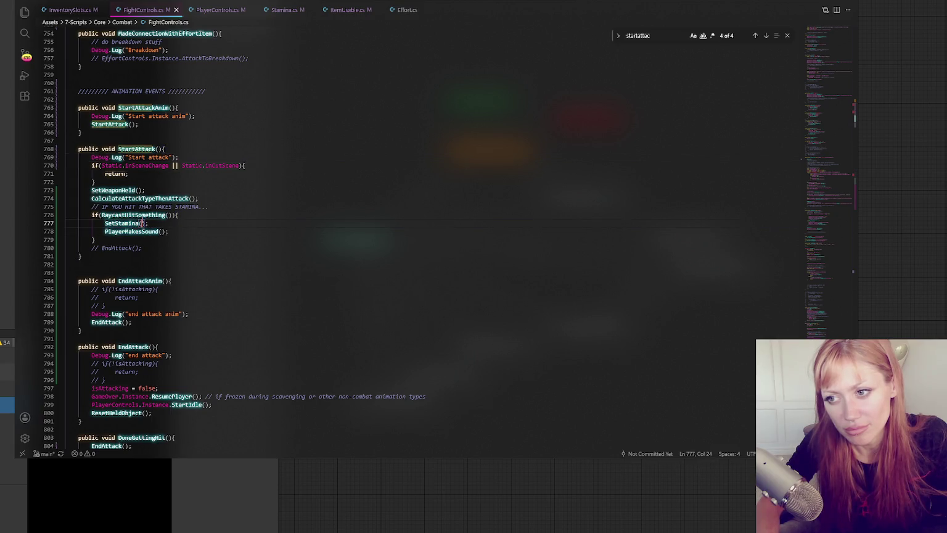
left_click(224, 245)
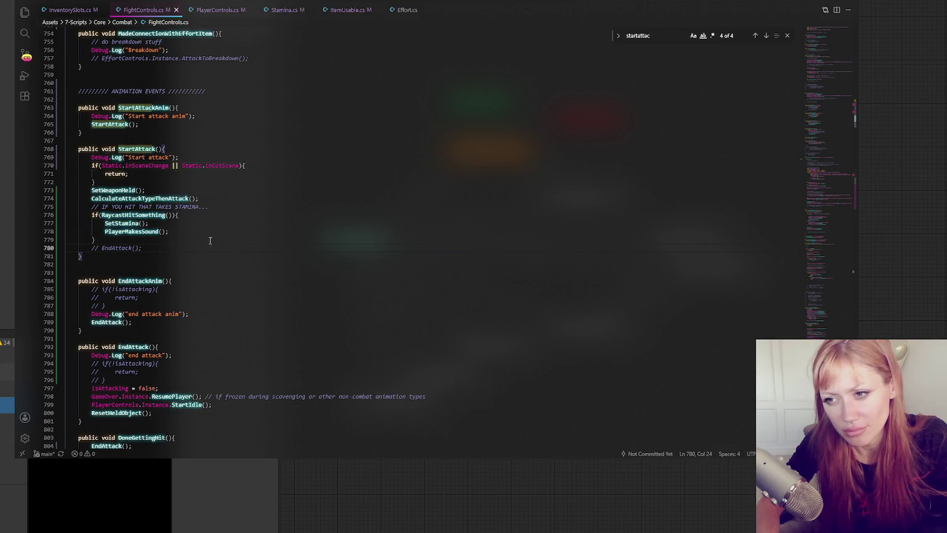
double_click(126, 199)
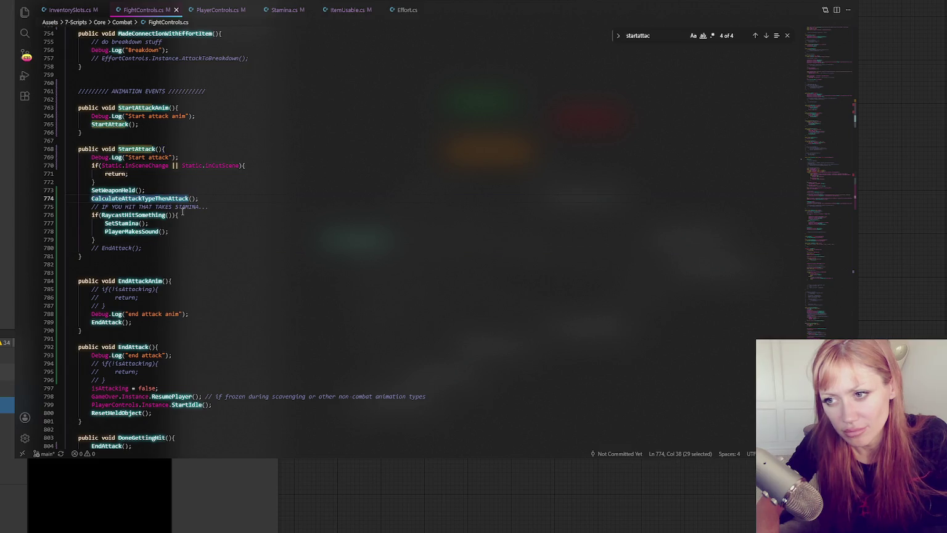
key("ctrl+f")
left_click(767, 36)
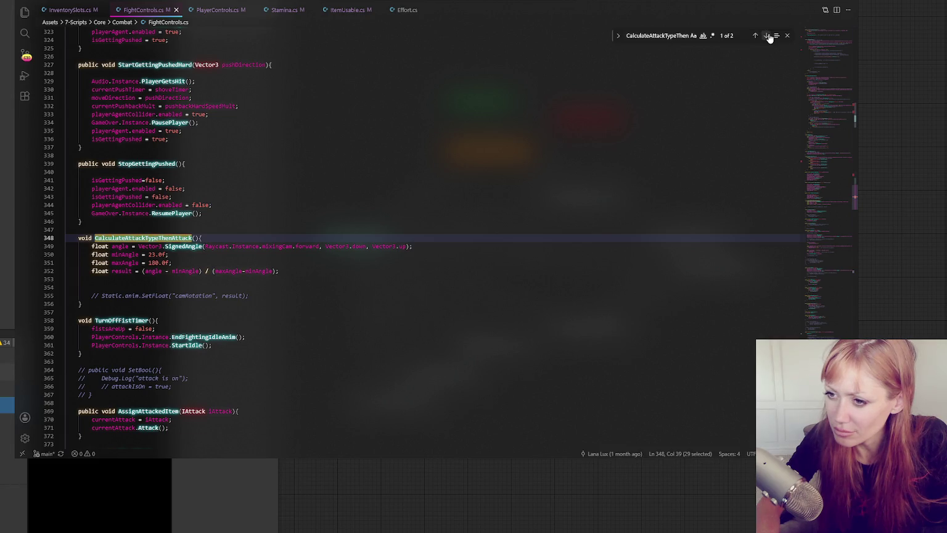
left_click(767, 36)
Trace SetWeaponHeld to its definition at line 162, then return to StartAttack
double_click(113, 230)
key("ctrl+f")
left_click(754, 36)
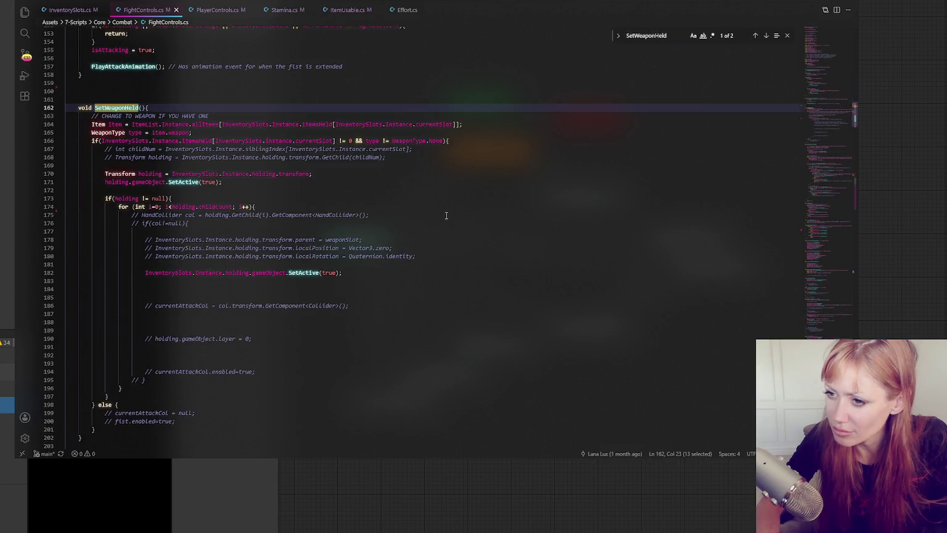
scroll(458, 214, "down", 4)
left_click_drag(105, 322, 96, 299)
left_click(95, 321)
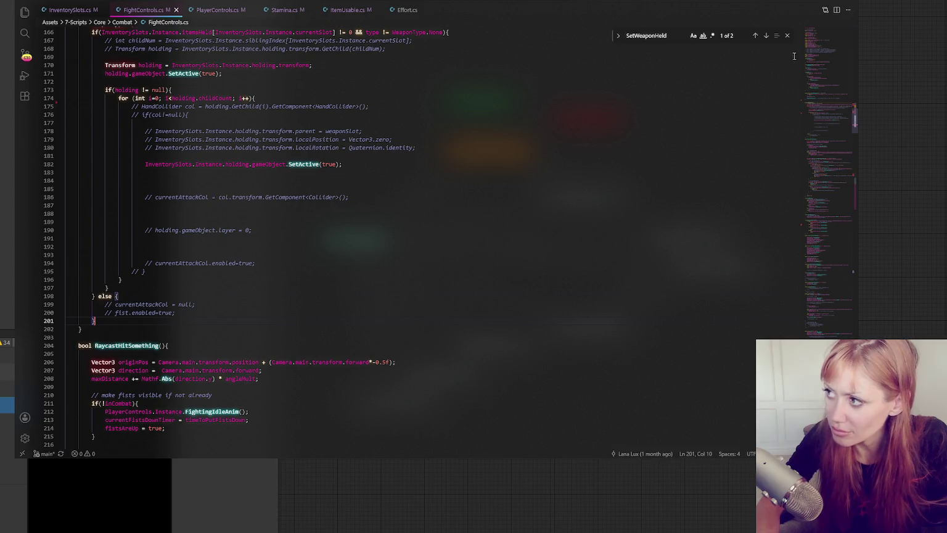
left_click(766, 37)
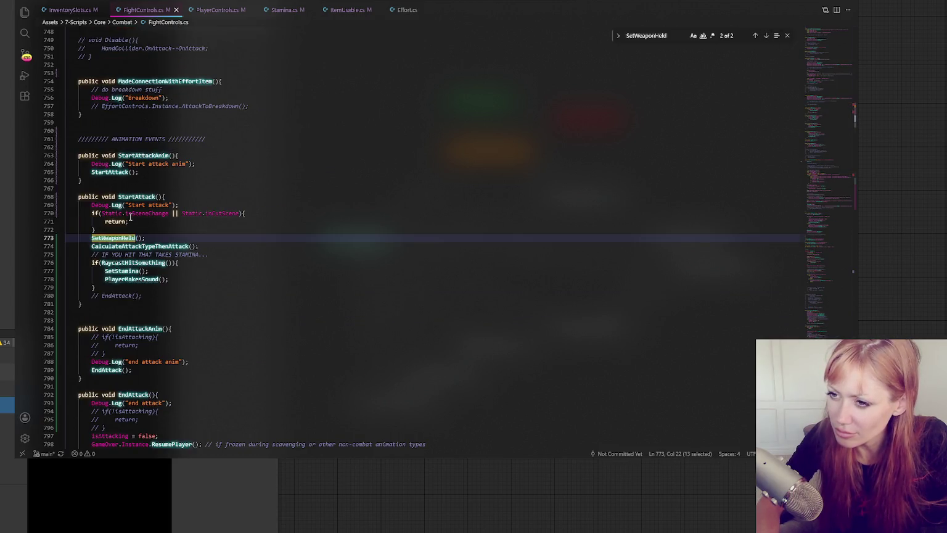
Trace the SetStamina call on line 777 to its definition at line 272 and back
left_click(173, 276)
double_click(122, 270)
key("ctrl+f")
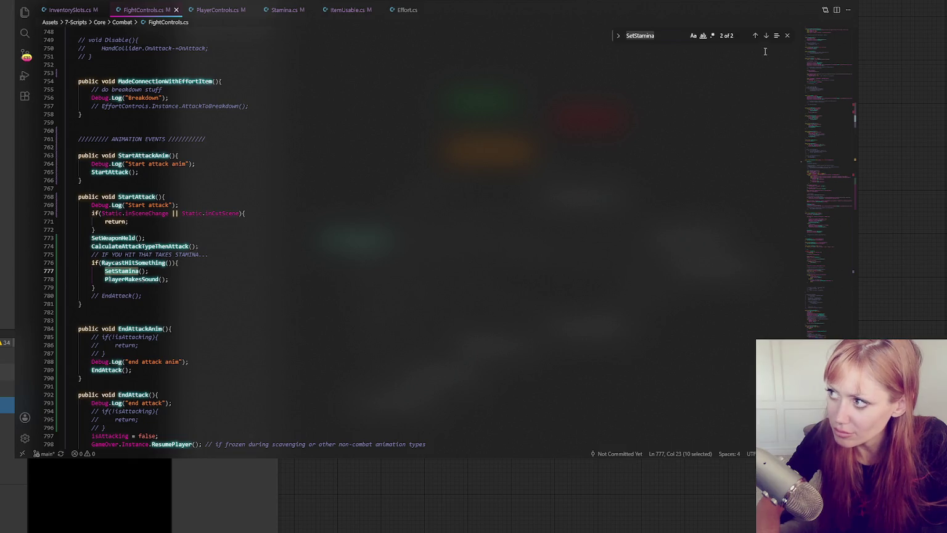
left_click(756, 37)
scroll(635, 213, "down", 2)
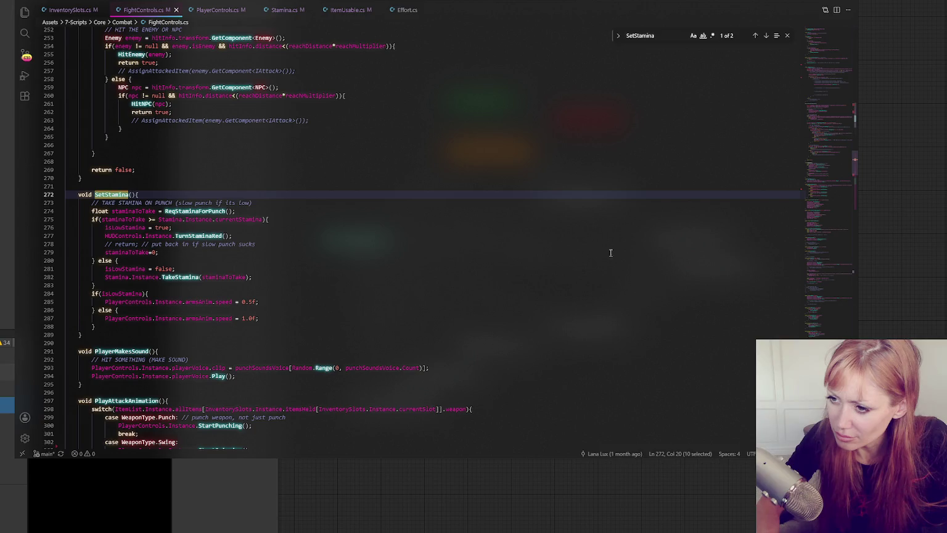
left_click(765, 36)
Trace RaycastHitSomething to line 204 and inspect its FightingIdleAnim call
double_click(154, 230)
key("ctrl+f")
left_click(754, 35)
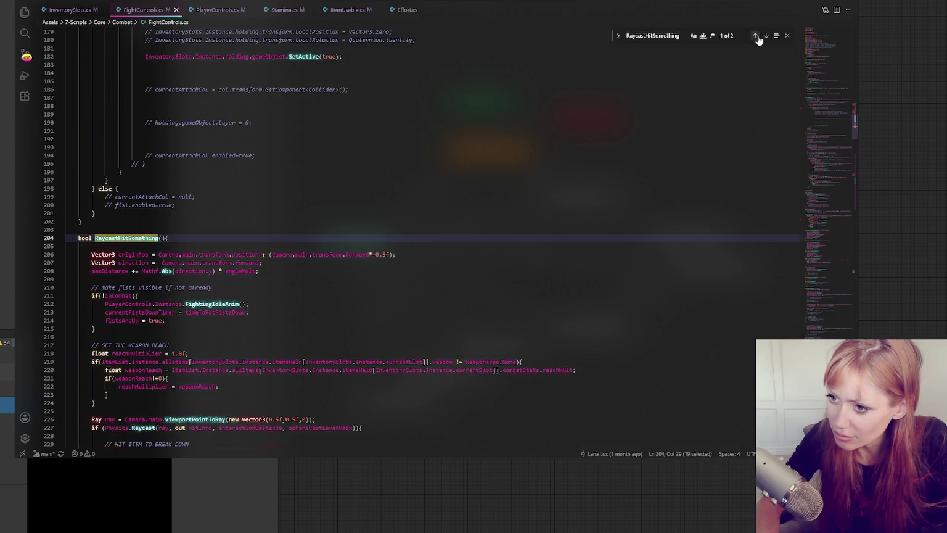
scroll(629, 175, "down", 4)
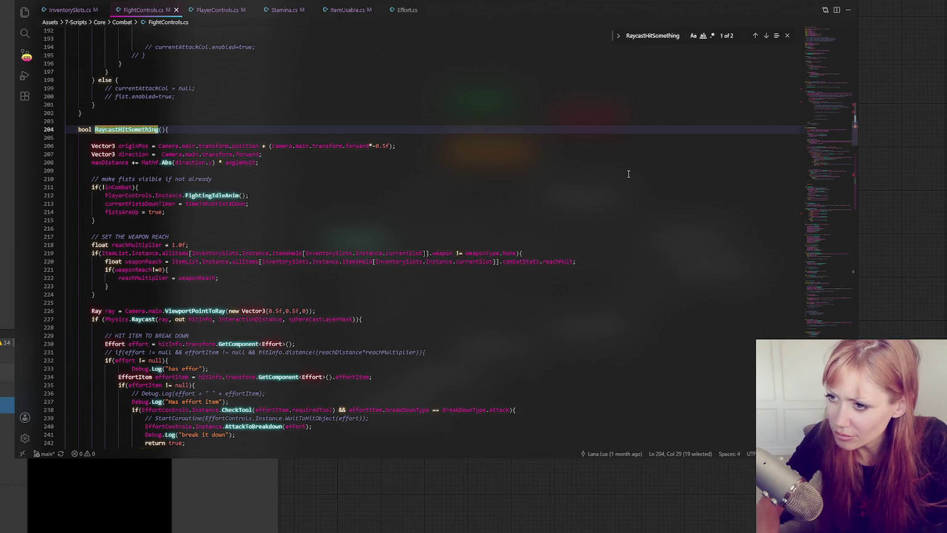
left_click(246, 195)
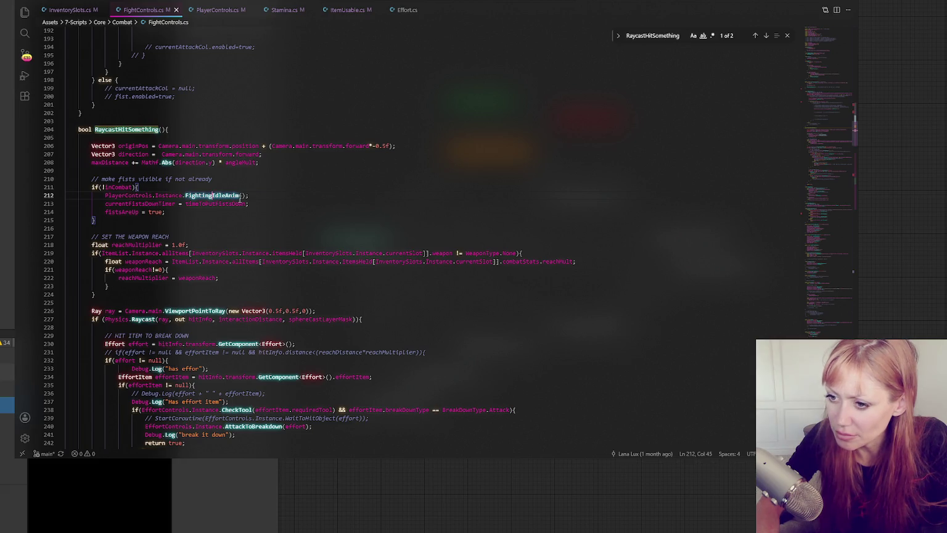
scroll(240, 195, "down", 3)
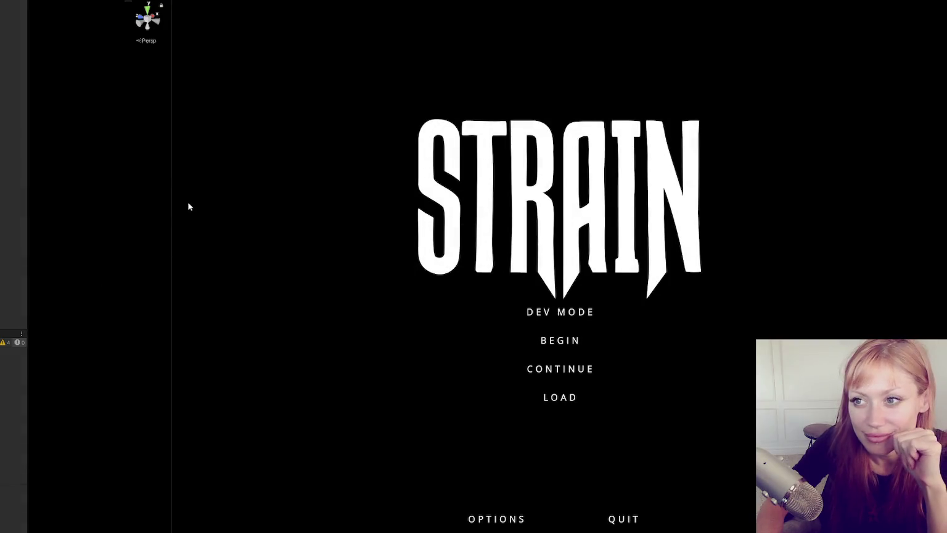
Widen the game view, start a dev-mode session, and throw a test punch
left_click_drag(172, 179, 215, 184)
left_click(543, 311)
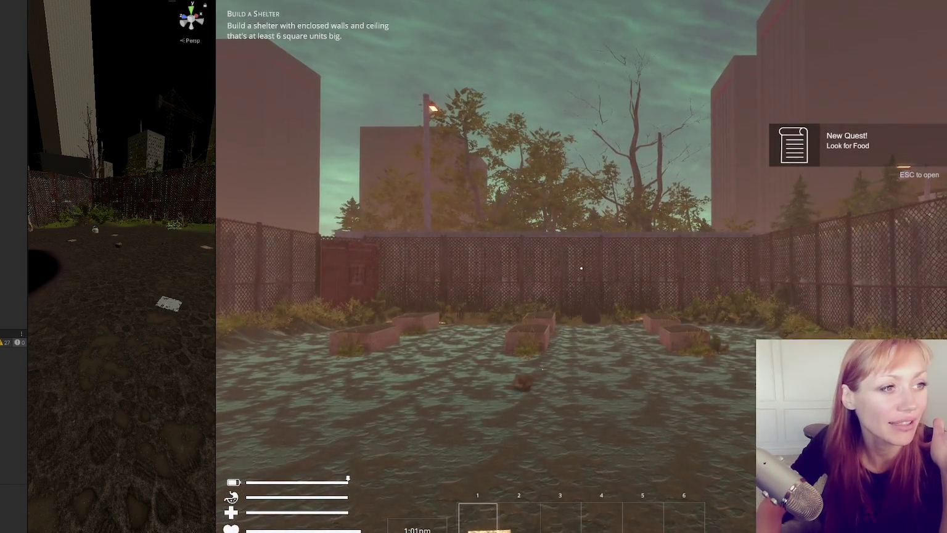
left_click(295, 176)
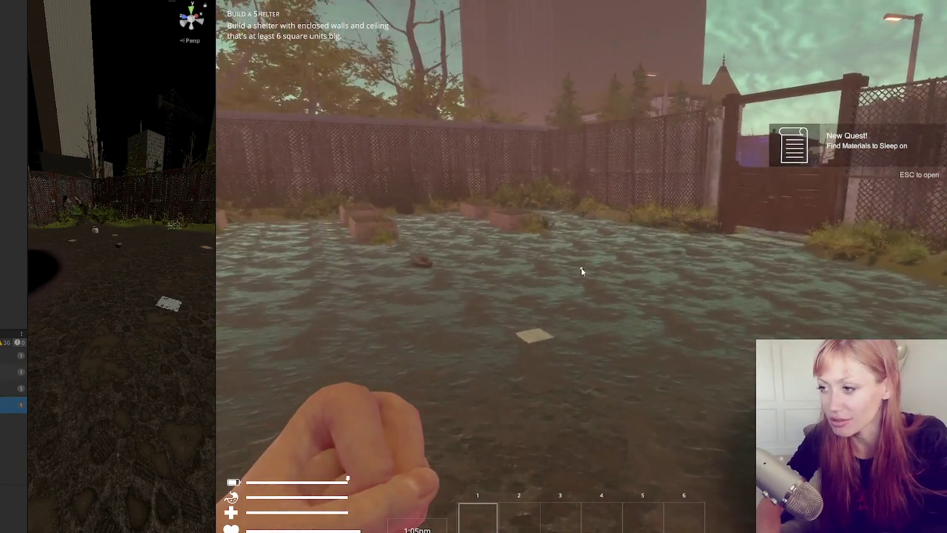
Spawn a 'stone ax' from the command console, pick it up, and resume play
key("Escape")
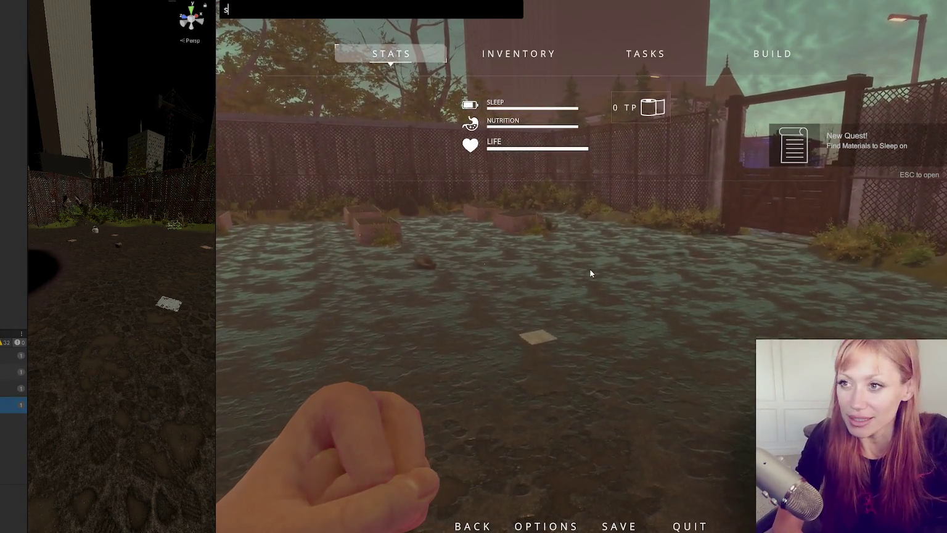
type("stone ax")
key("Return")
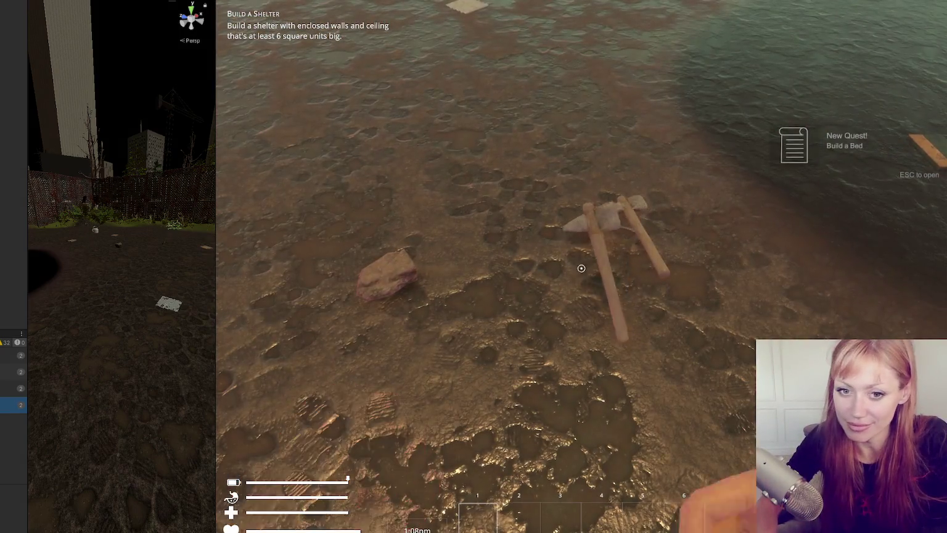
key("e")
key("Escape")
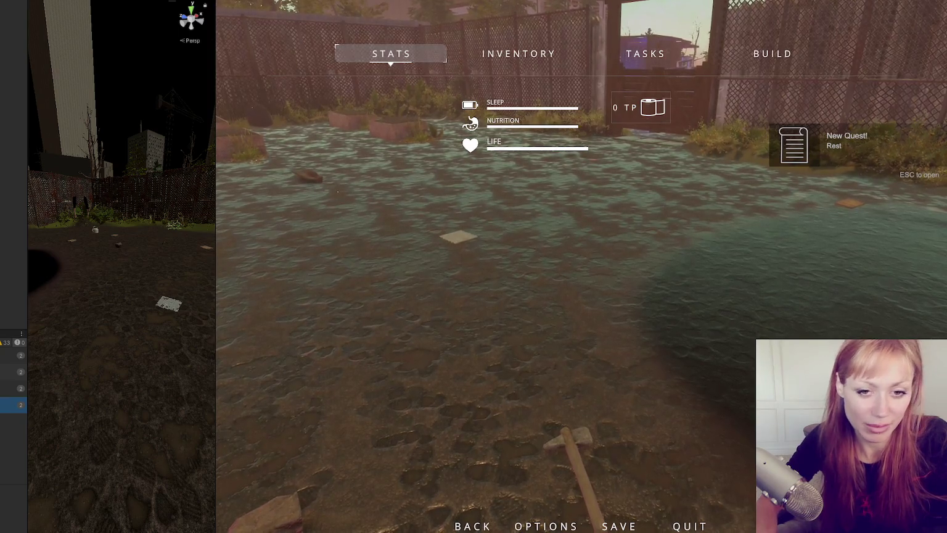
key("Escape")
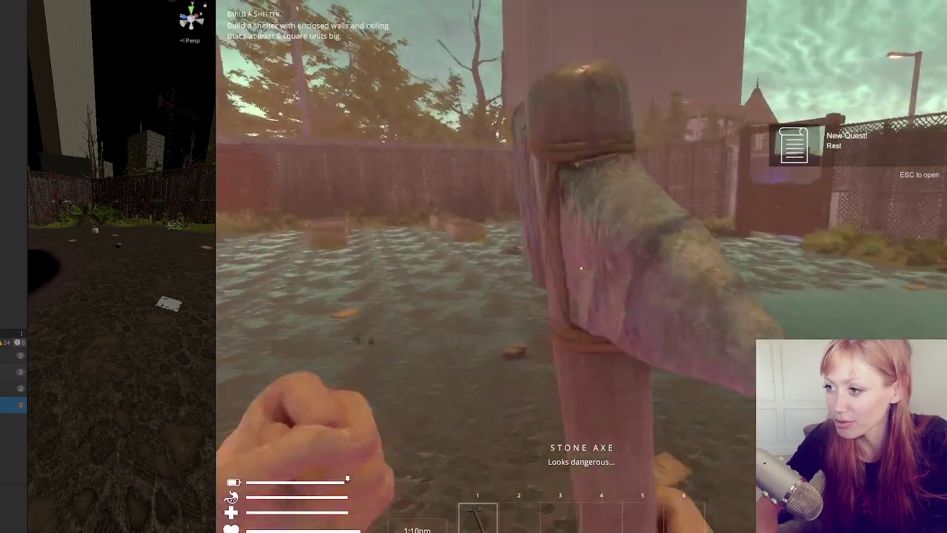
Walk around the yard near the fence and planters, dropping the watering can, then pause
key("w")
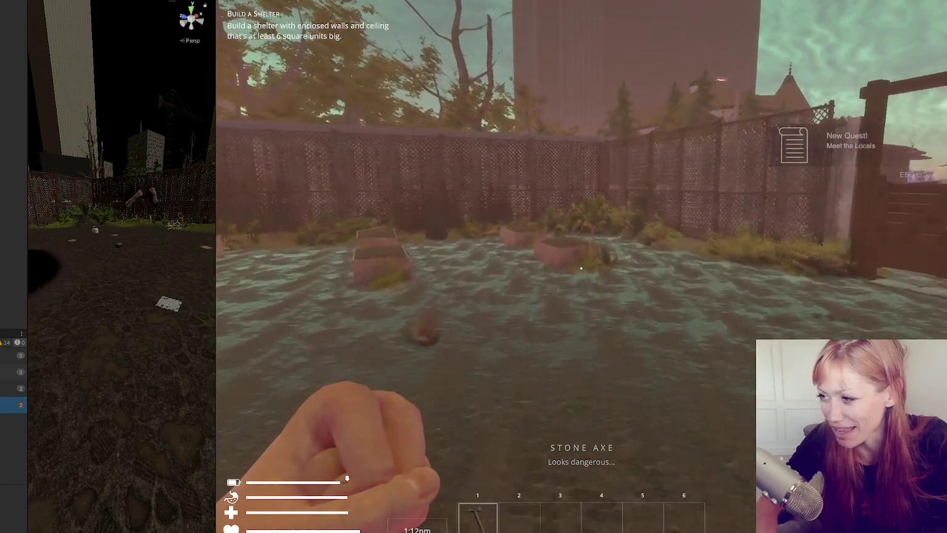
key("s")
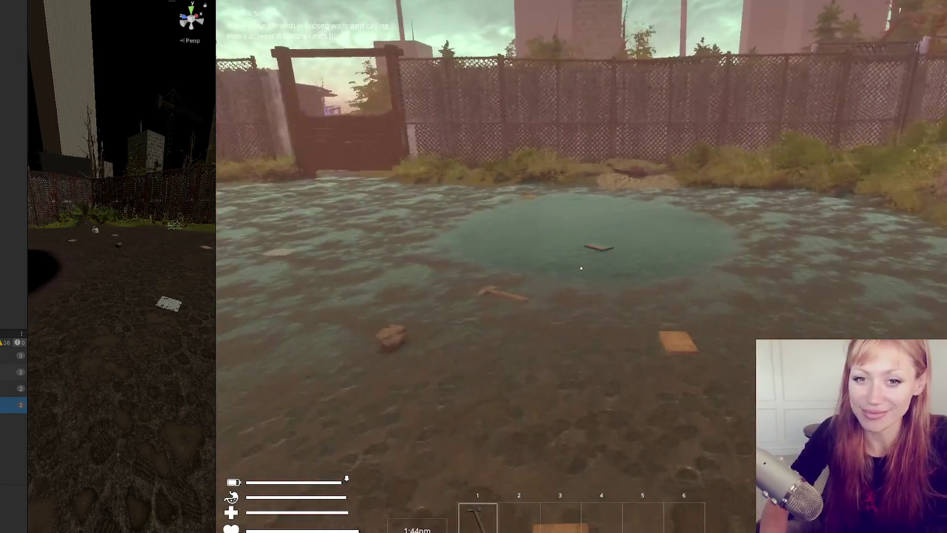
scroll(581, 268, "down", 2)
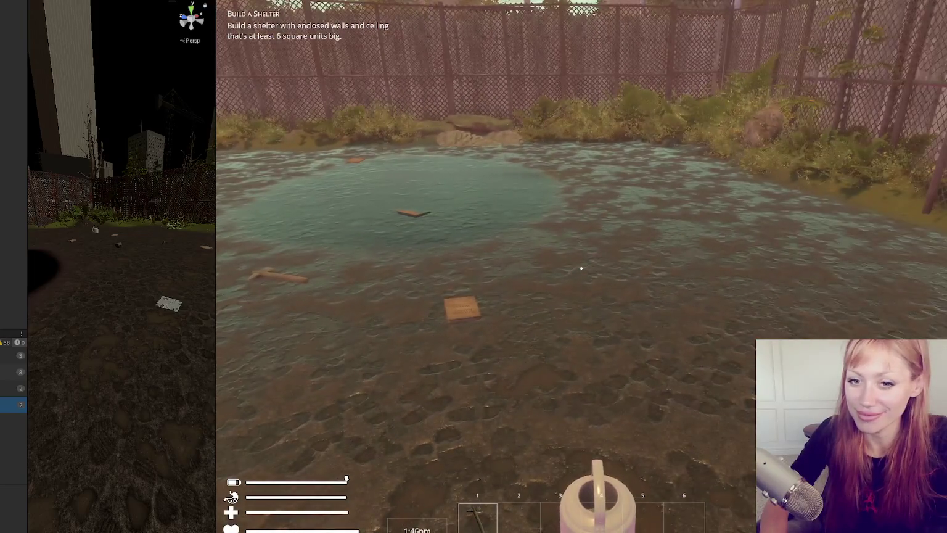
left_click(580, 269)
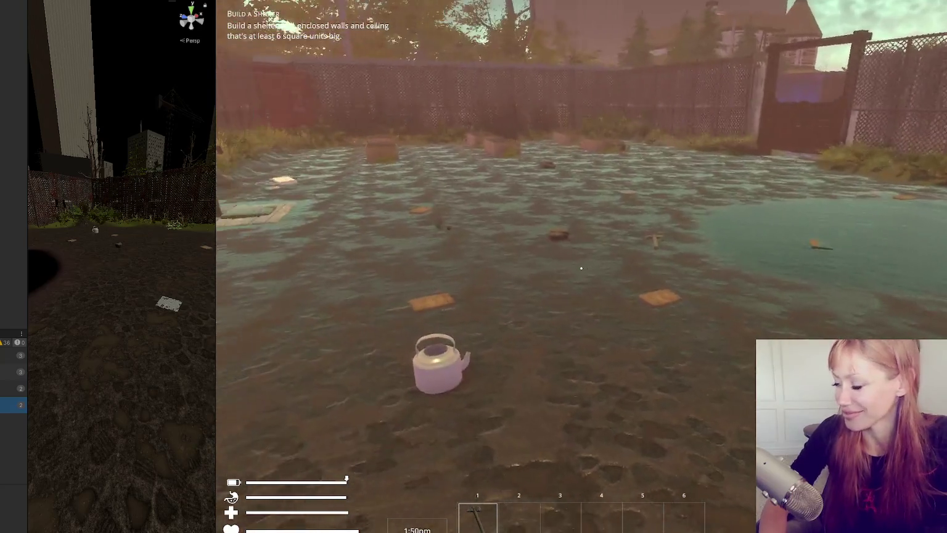
key("w")
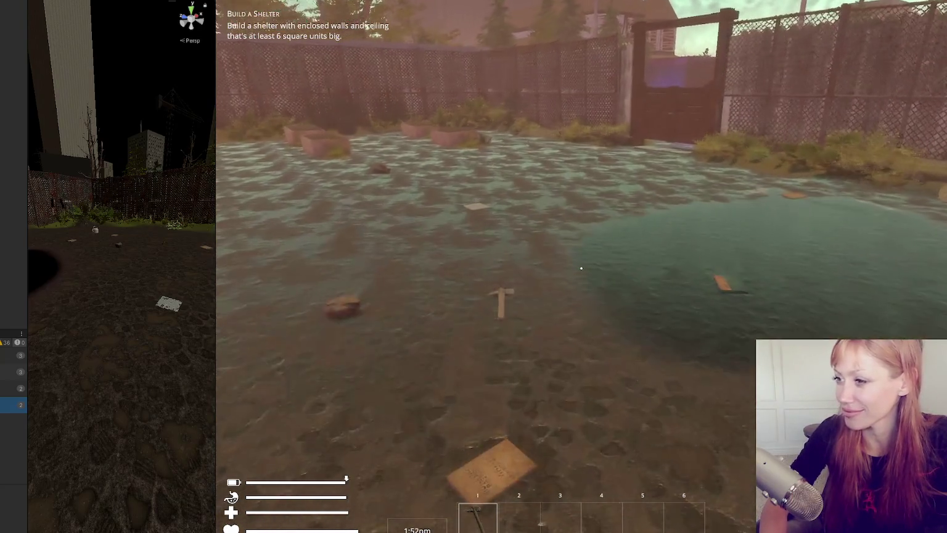
key("w")
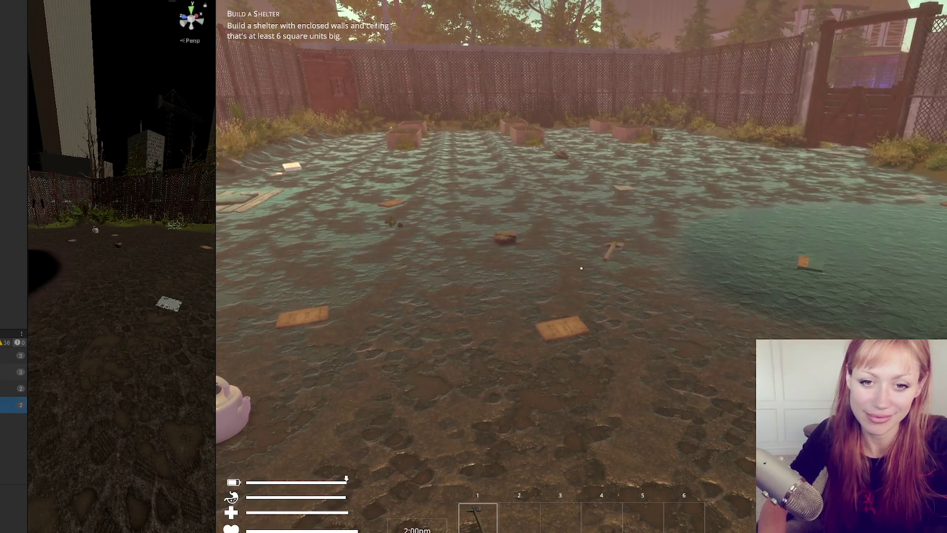
key("s")
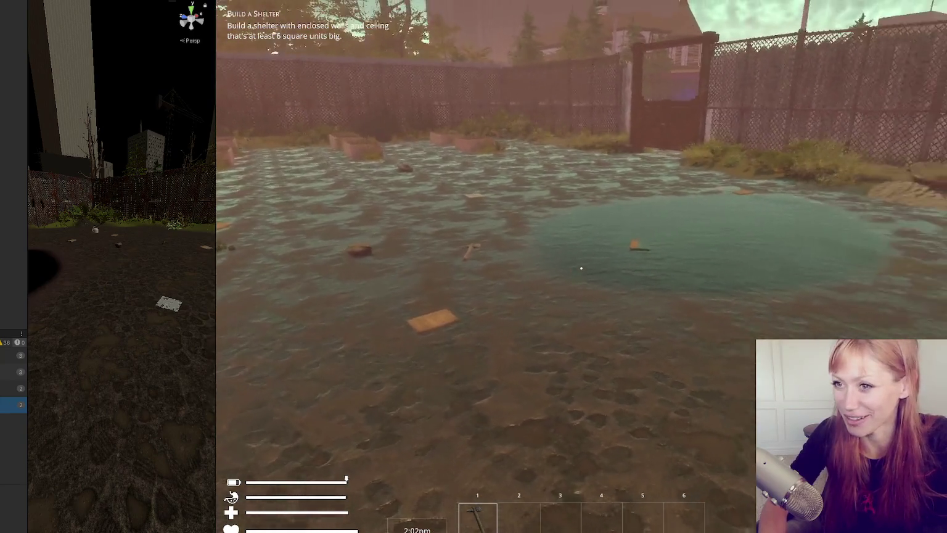
key("Escape")
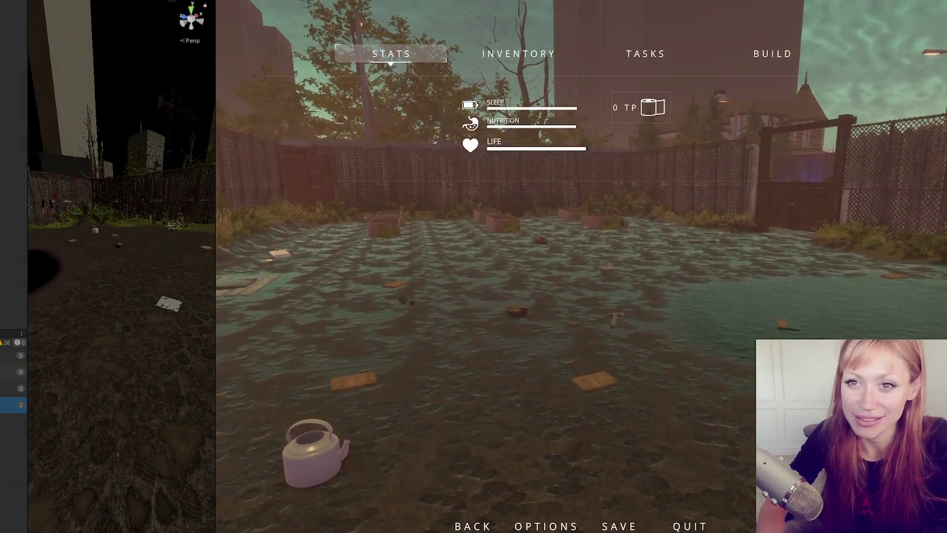